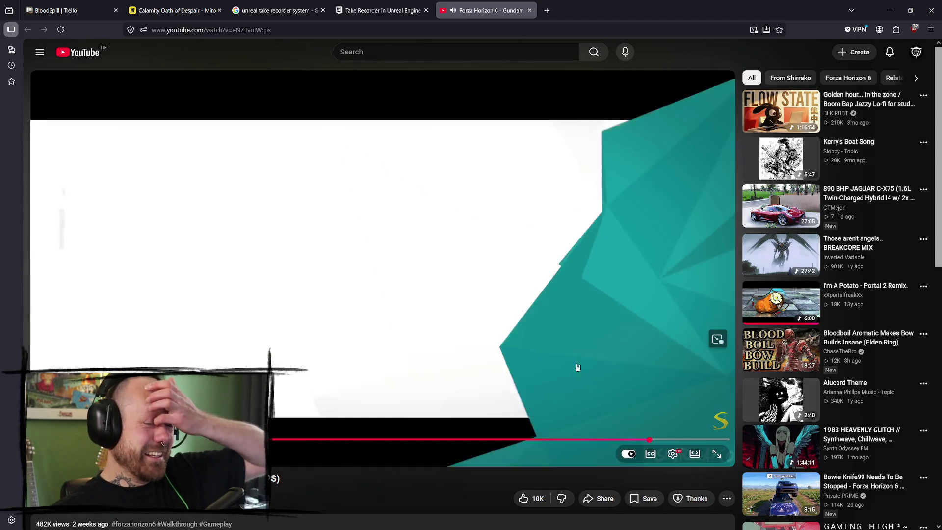
# Pause the Forza Horizon video and close its YouTube tab, revealing the Take Recorder docs
pyautogui.click(503, 294)
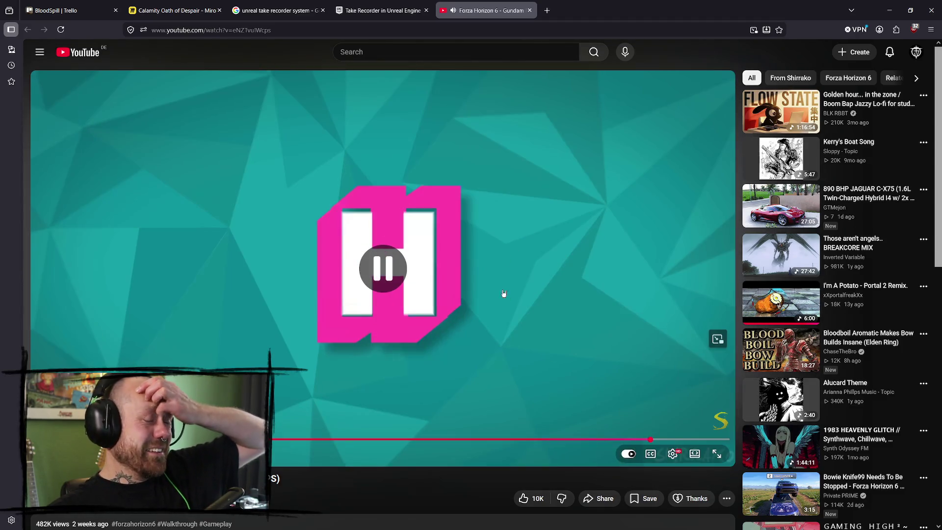
pyautogui.click(530, 10)
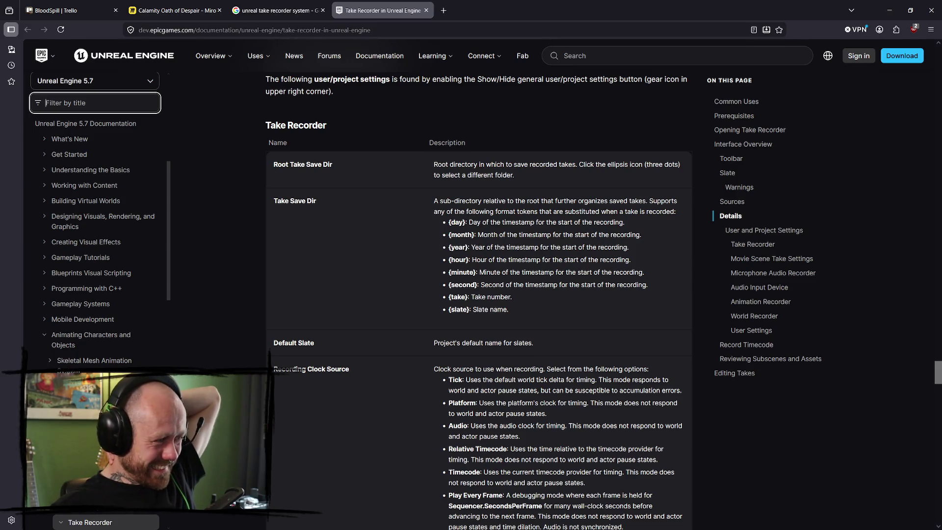
# Switch from the browser to the DaVinci Resolve SocialMedia project window
pyautogui.hotkey('alt', 'Tab')
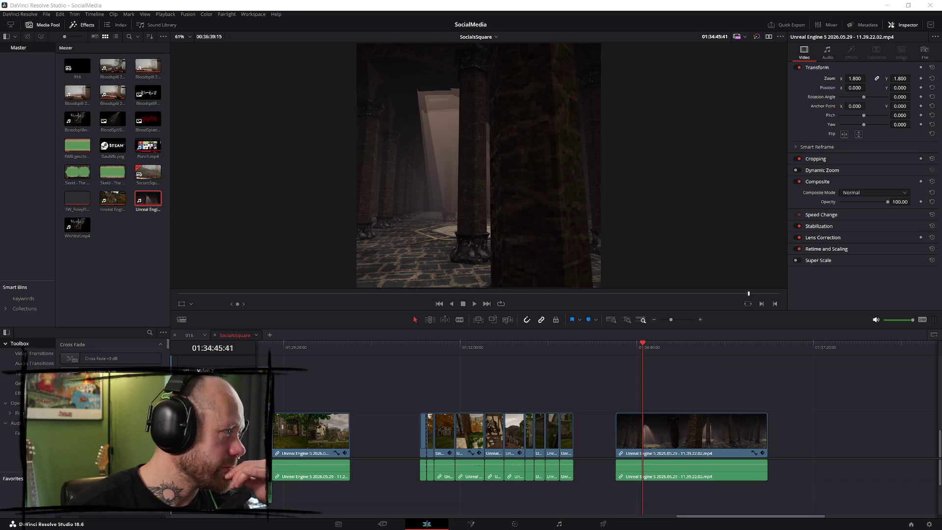
# Play and scrub back and forth through the final pillared-hall cave clip on the timeline
pyautogui.press('q')
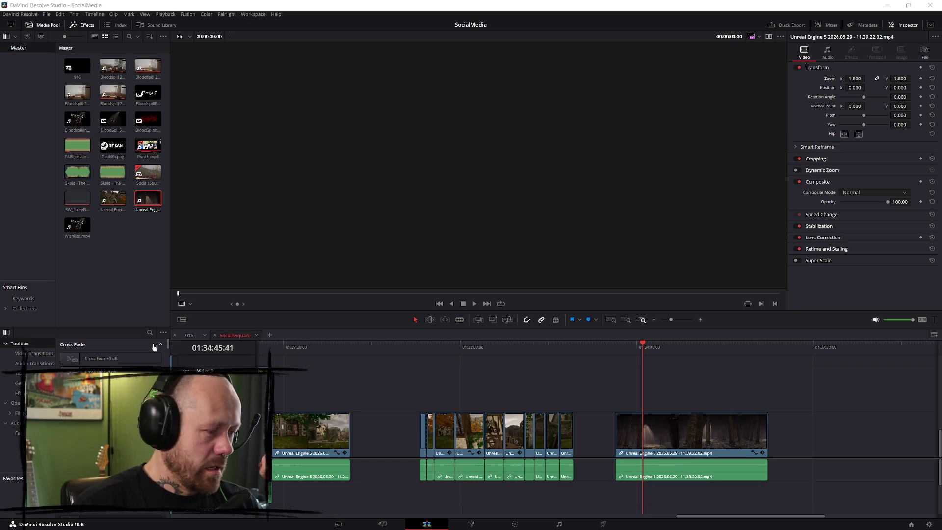
pyautogui.press('l')
pyautogui.press('l')
pyautogui.press('l')
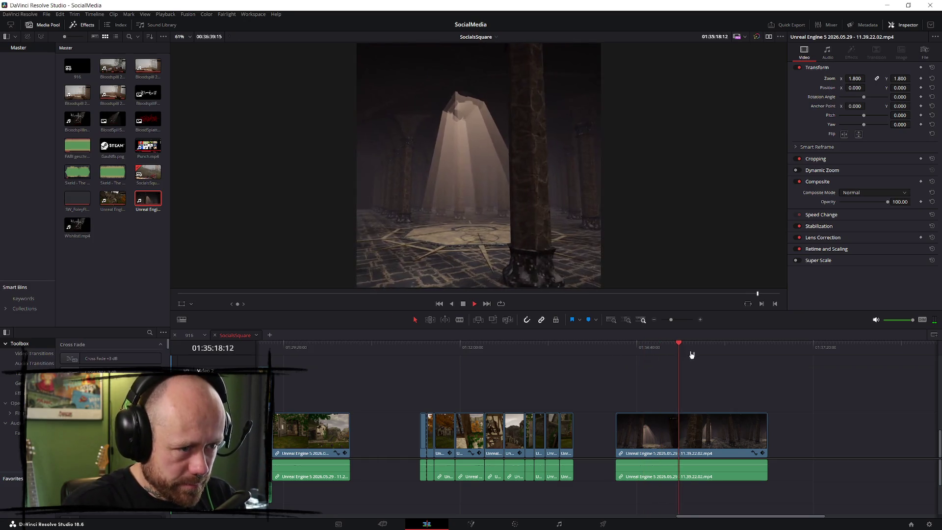
pyautogui.moveTo(713, 354)
pyautogui.mouseDown()
pyautogui.moveTo(737, 348)
pyautogui.moveTo(727, 348)
pyautogui.mouseUp()
pyautogui.press('j')
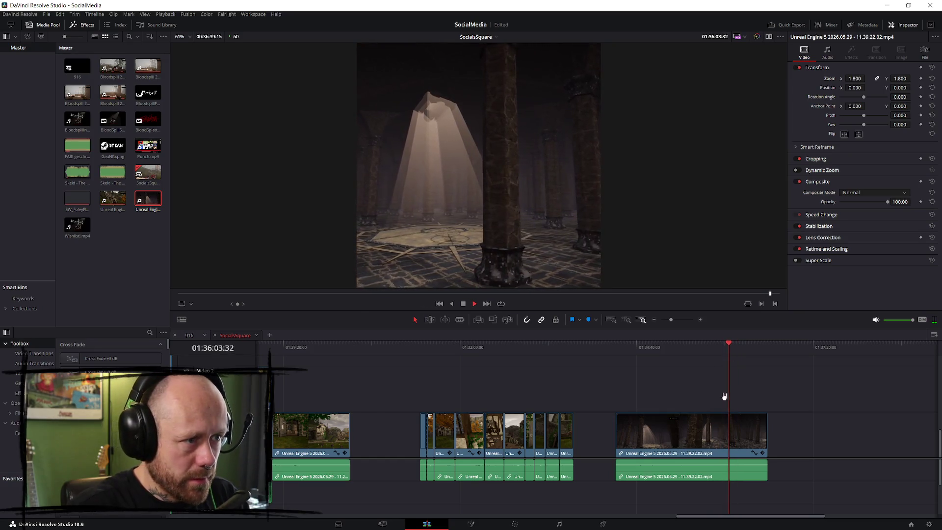
pyautogui.moveTo(707, 373)
pyautogui.mouseDown()
pyautogui.moveTo(681, 356)
pyautogui.moveTo(638, 350)
pyautogui.moveTo(649, 348)
pyautogui.mouseUp()
pyautogui.press('space')
pyautogui.press('space')
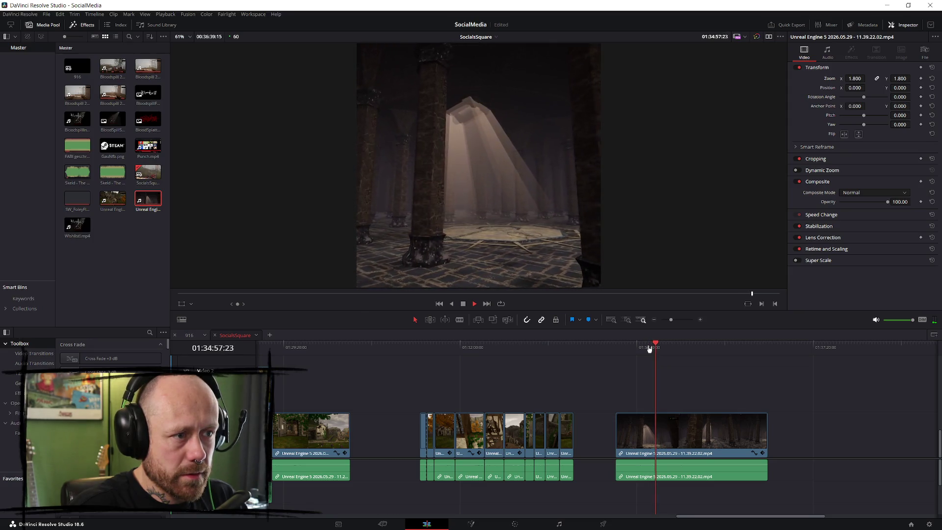
pyautogui.moveTo(655, 347); pyautogui.dragTo(665, 347)
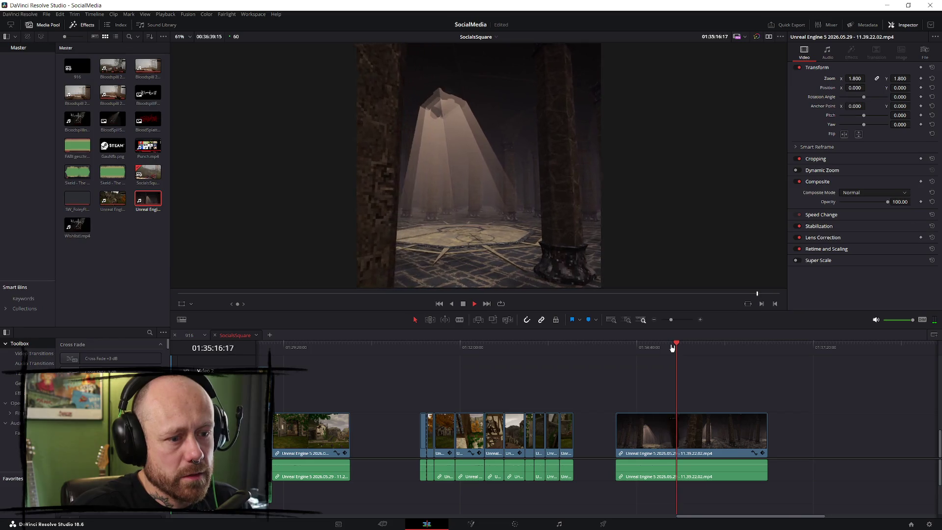
pyautogui.click(672, 348)
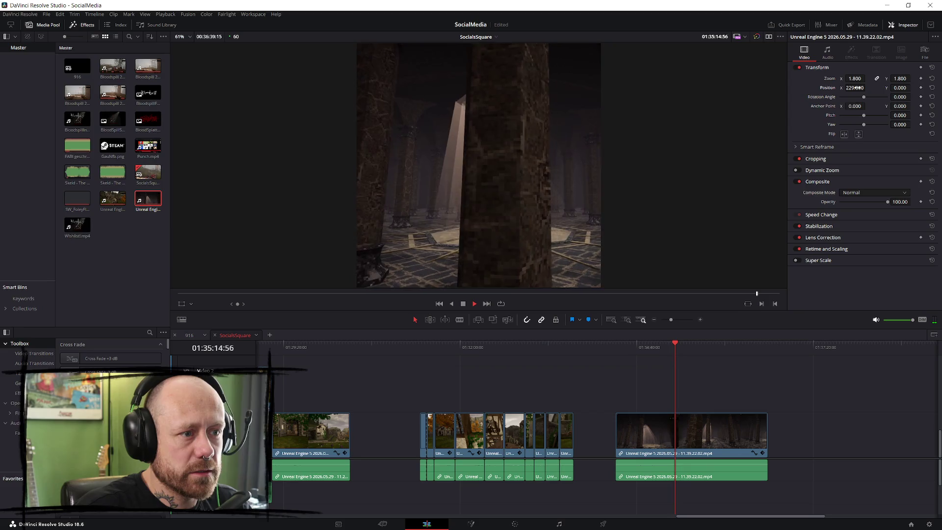
pyautogui.write('216.000')
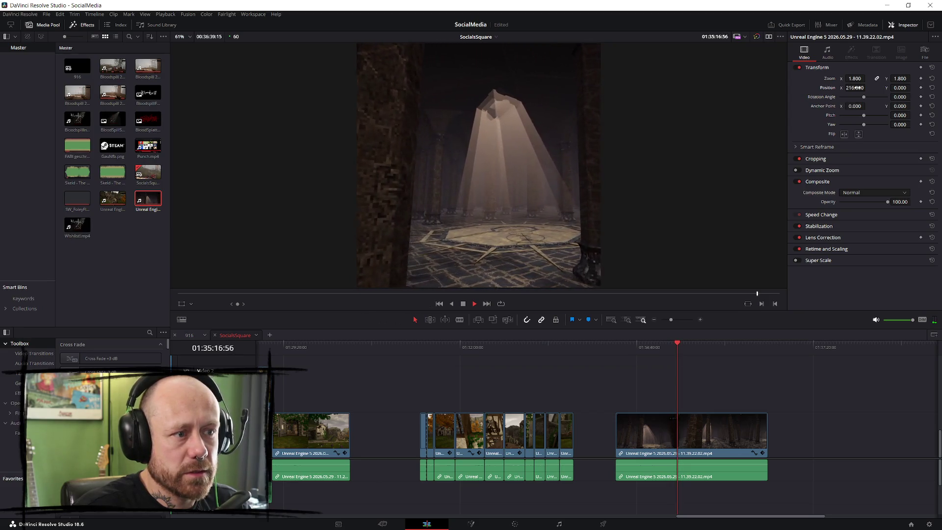
# Scrub the cave clip forward to the cut point around 01:36:00:21
pyautogui.click(665, 345)
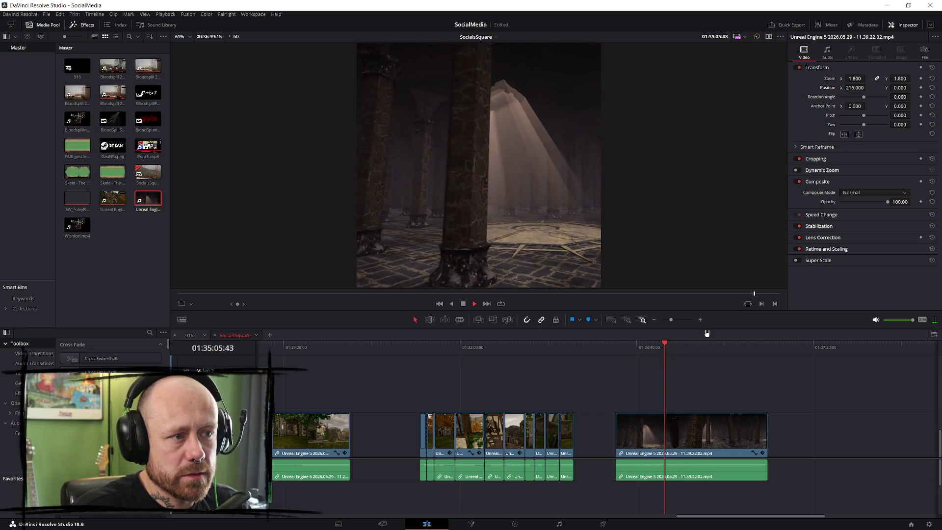
pyautogui.press('space')
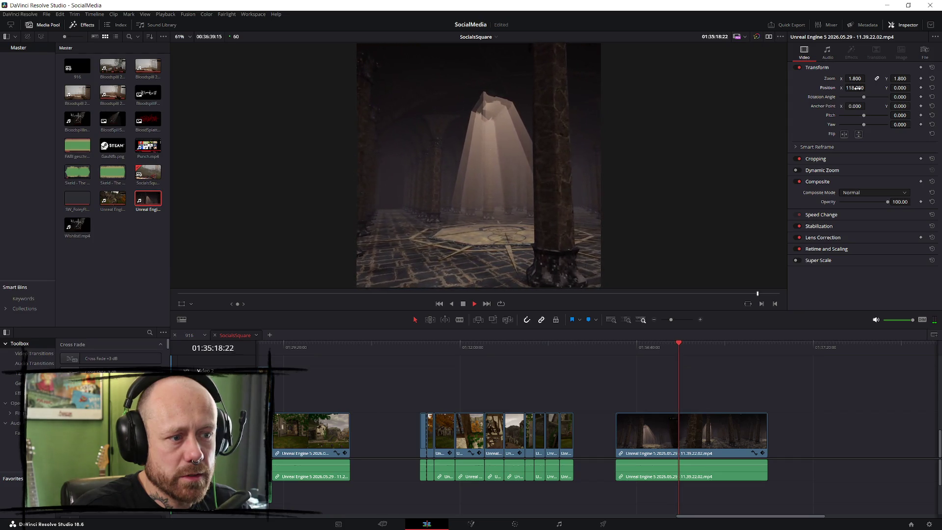
pyautogui.click(690, 346)
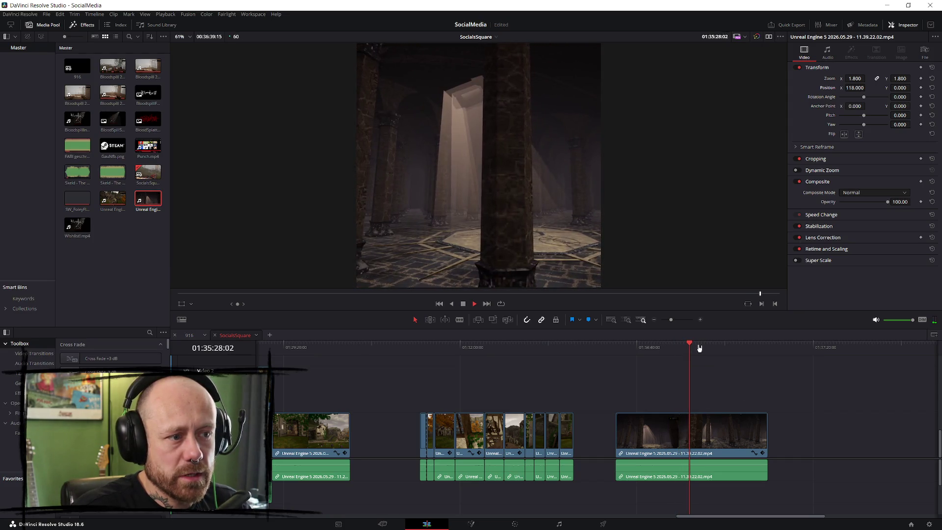
pyautogui.moveTo(695, 348); pyautogui.dragTo(725, 347)
pyautogui.click(715, 347)
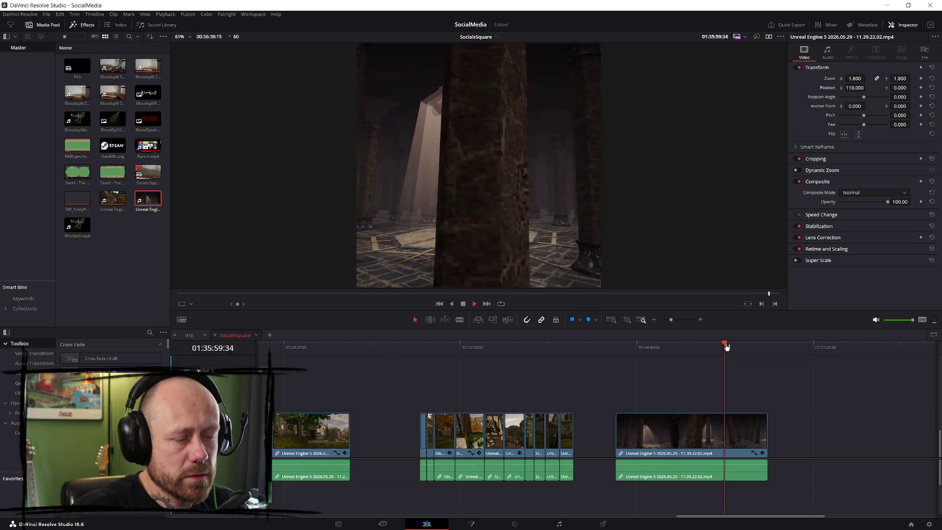
# Blade-split the cave clip at 01:36:00:21 and resume playback
pyautogui.press('space')
pyautogui.press('b')
pyautogui.click(727, 425)
pyautogui.press('space')
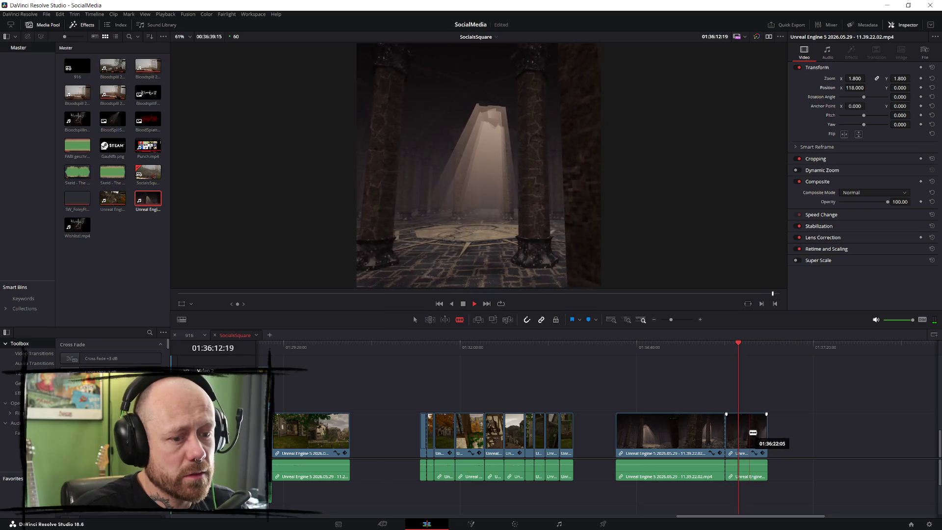
# Lift the split-off cave tail onto V2 and select the cluster of short clips
pyautogui.press('a')
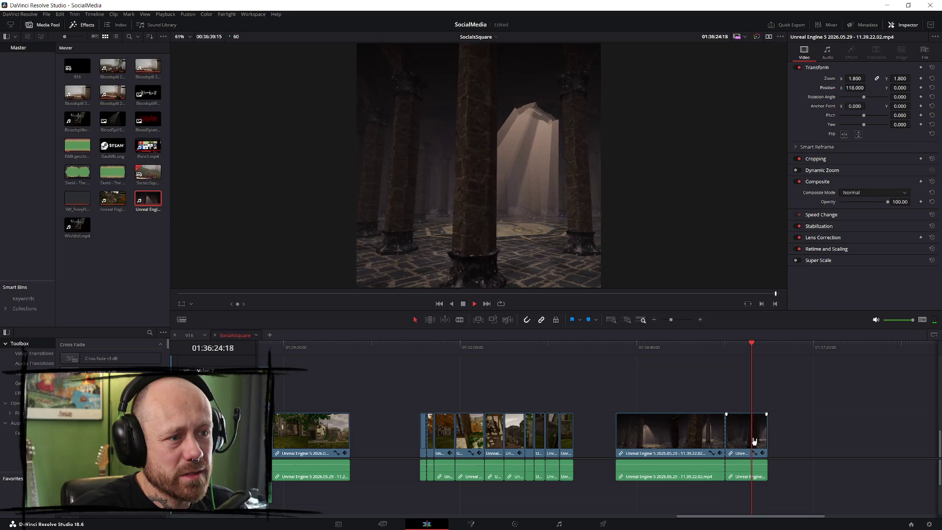
pyautogui.press('space')
pyautogui.moveTo(743, 433); pyautogui.dragTo(744, 405)
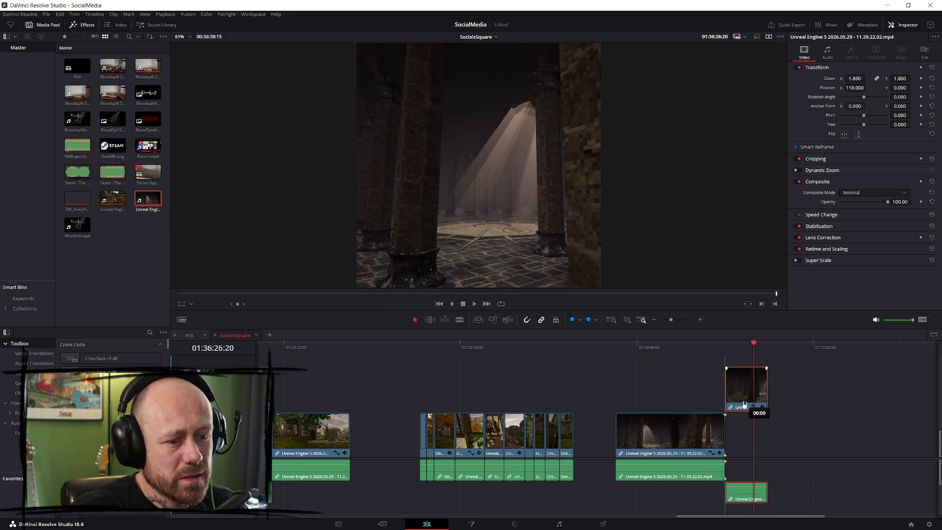
pyautogui.click(658, 449)
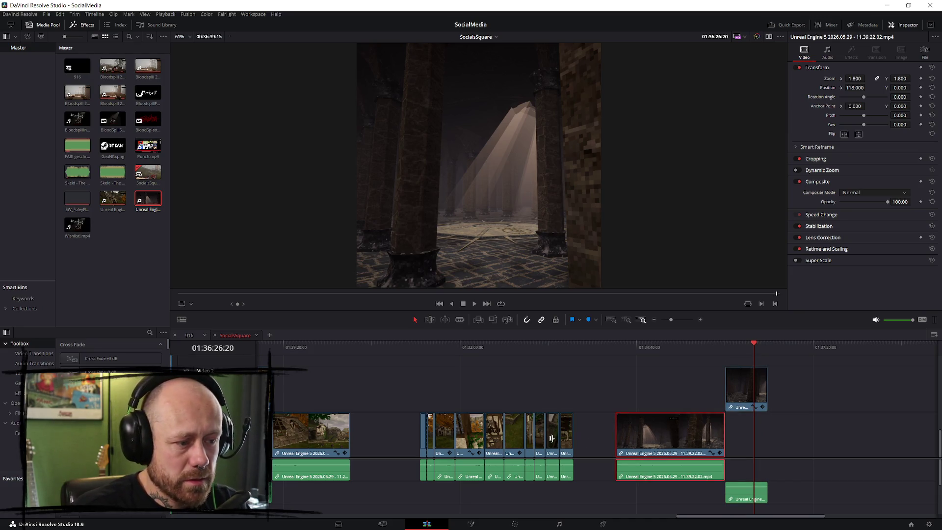
pyautogui.moveTo(596, 402); pyautogui.dragTo(410, 513)
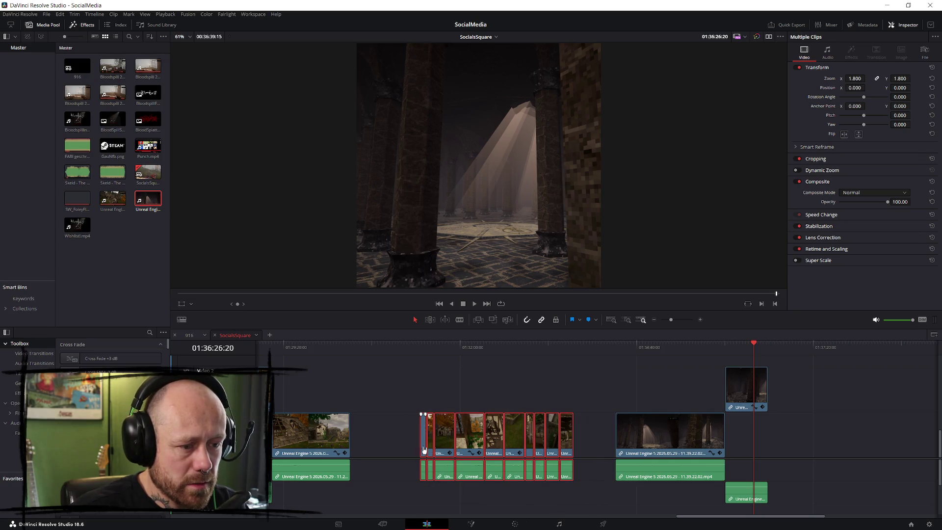
pyautogui.click(702, 442)
# Move the long clip earlier on V1, shift the short clips left, and save the project
pyautogui.moveTo(746, 397)
pyautogui.mouseDown()
pyautogui.moveTo(789, 410)
pyautogui.moveTo(452, 399)
pyautogui.moveTo(491, 400)
pyautogui.moveTo(628, 444)
pyautogui.moveTo(493, 407)
pyautogui.moveTo(468, 420)
pyautogui.mouseUp()
pyautogui.moveTo(551, 391); pyautogui.dragTo(304, 496)
pyautogui.moveTo(505, 438); pyautogui.dragTo(907, 439)
pyautogui.moveTo(431, 436)
pyautogui.mouseDown()
pyautogui.moveTo(456, 435)
pyautogui.moveTo(396, 436)
pyautogui.mouseUp()
pyautogui.moveTo(679, 396); pyautogui.dragTo(862, 482)
pyautogui.moveTo(845, 437); pyautogui.dragTo(585, 437)
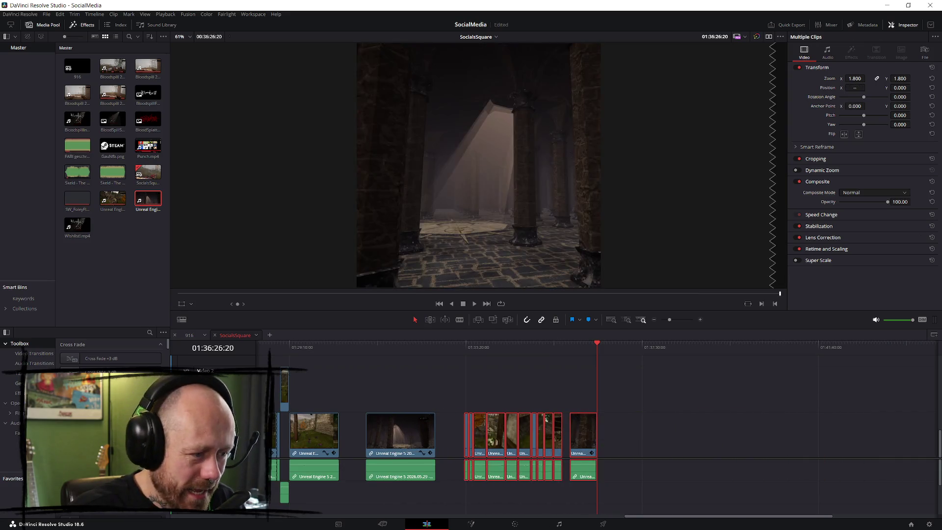
pyautogui.hotkey('ctrl', 's')
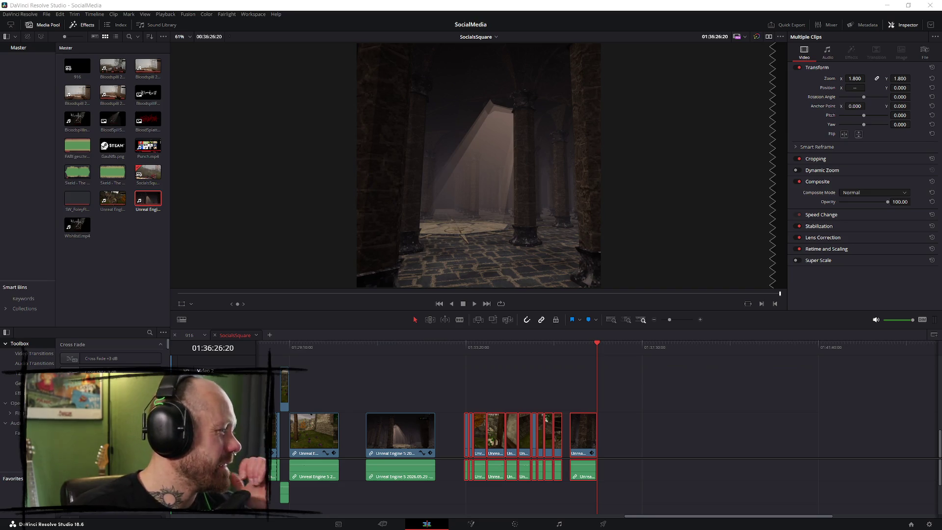
# Add the new forest recording after the short clips and set its Zoom to 1.8
pyautogui.moveTo(368, 375)
pyautogui.mouseDown()
pyautogui.moveTo(643, 422)
pyautogui.moveTo(613, 434)
pyautogui.mouseUp()
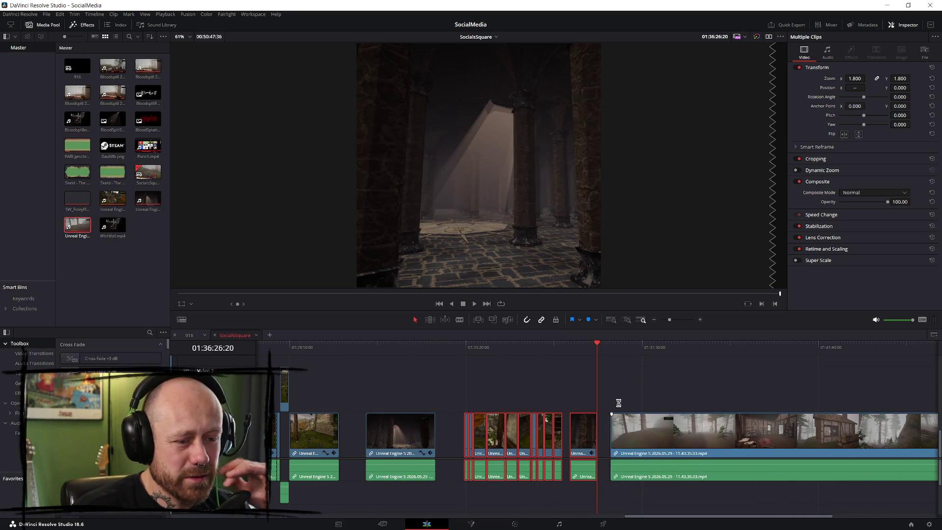
pyautogui.click(627, 351)
pyautogui.press('space')
pyautogui.scroll(2, 780, 388)
pyautogui.click(746, 431)
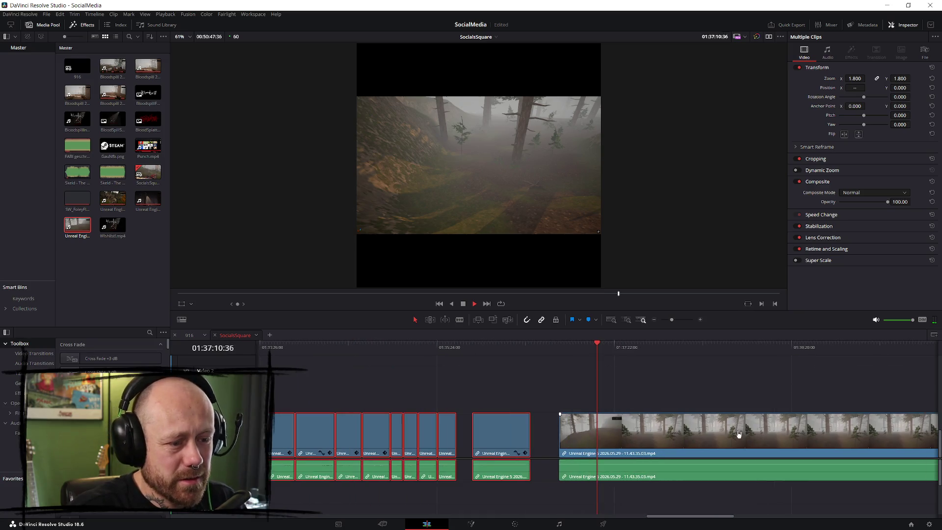
pyautogui.click(854, 78)
pyautogui.write('1.8')
pyautogui.press('Return')
# Scrub through the forest clip and blade-split it near 01:39:06
pyautogui.moveTo(606, 353)
pyautogui.mouseDown()
pyautogui.moveTo(665, 354)
pyautogui.moveTo(644, 353)
pyautogui.mouseUp()
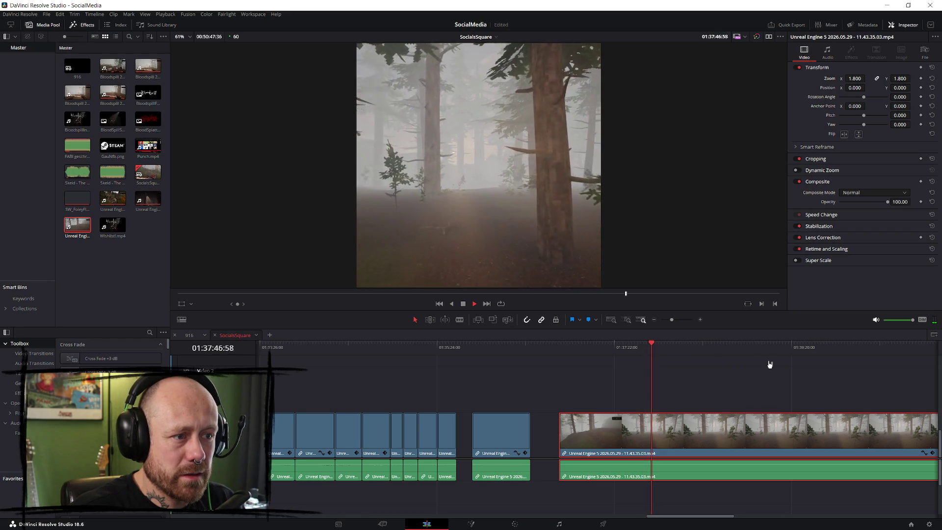
pyautogui.click(672, 350)
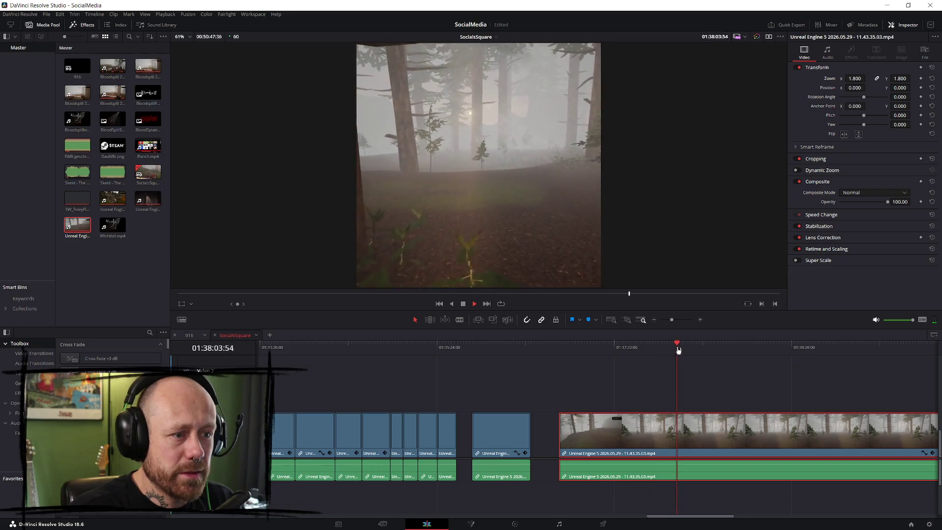
pyautogui.click(662, 348)
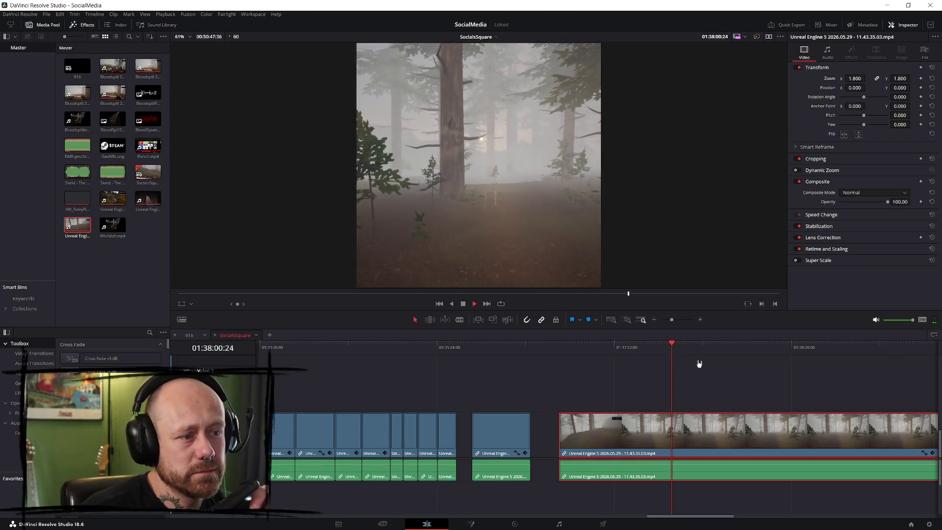
pyautogui.moveTo(689, 348); pyautogui.dragTo(697, 350)
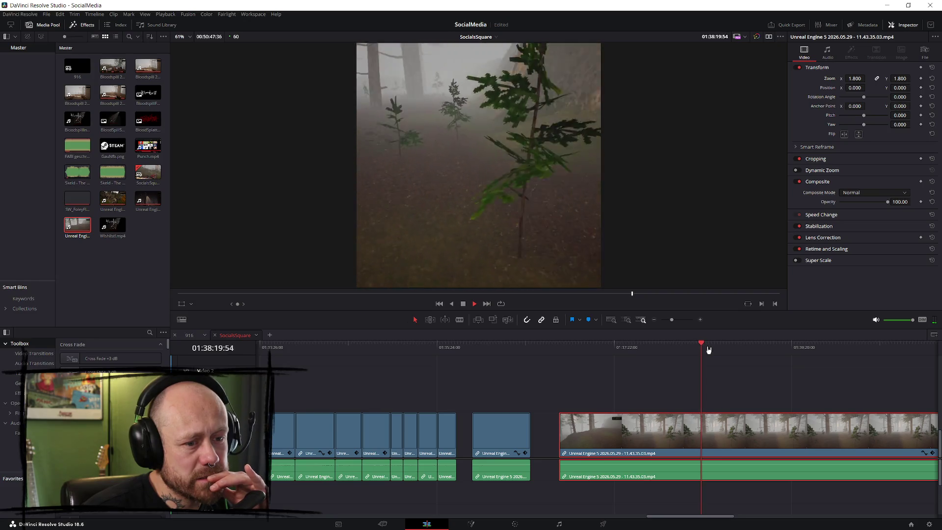
pyautogui.click(708, 347)
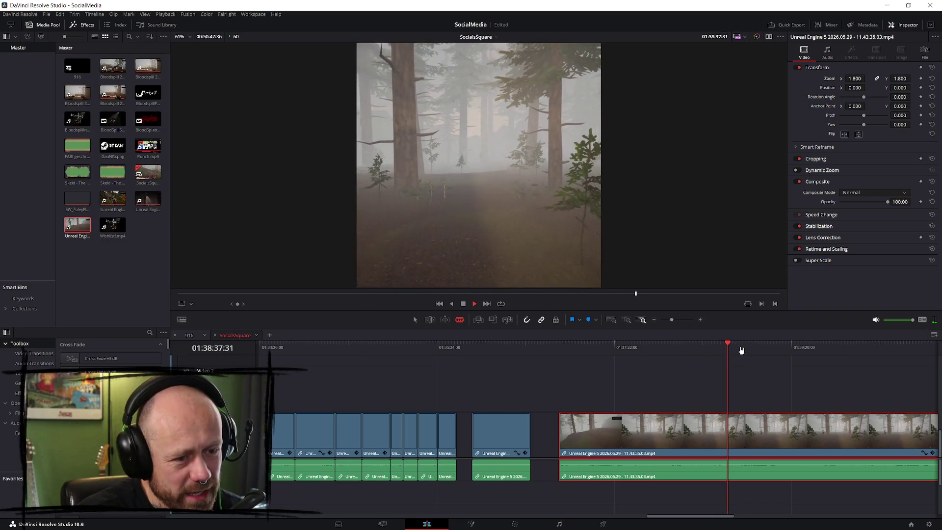
pyautogui.click(737, 344)
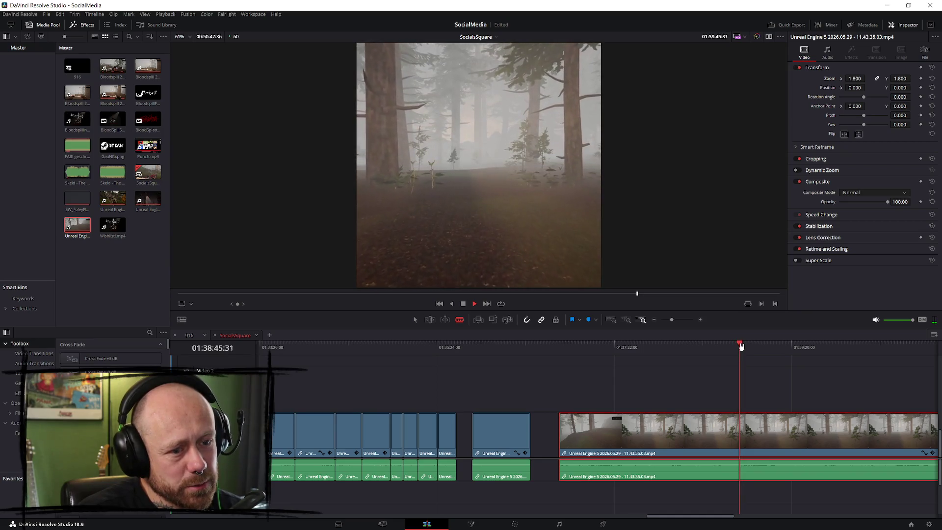
pyautogui.click(747, 345)
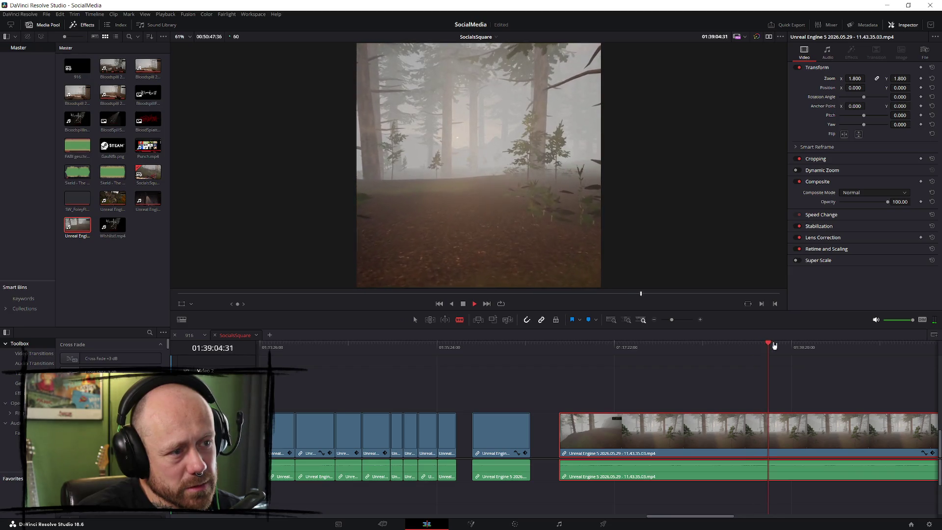
pyautogui.click(772, 425)
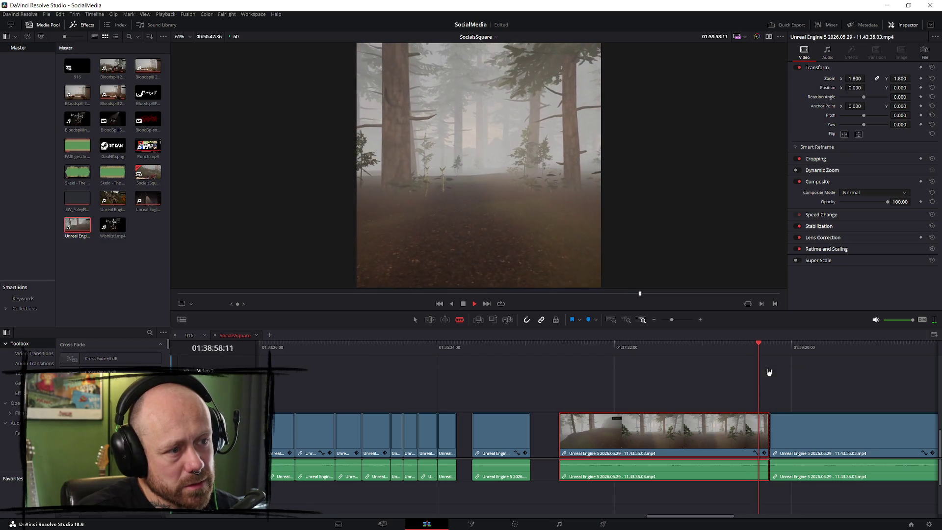
# Split the long tavern clip at the playhead and lift the short piece onto V2/A2
pyautogui.press('space')
pyautogui.moveTo(773, 428); pyautogui.dragTo(790, 432)
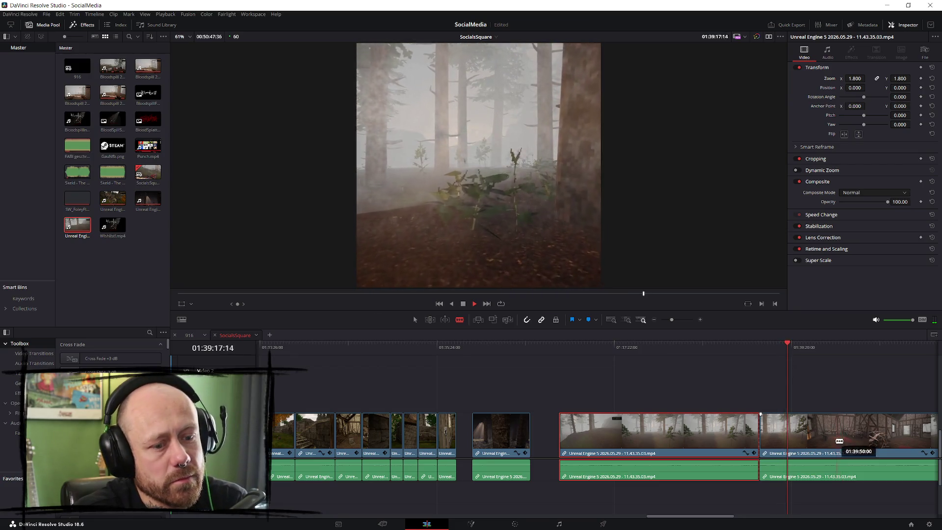
pyautogui.click(790, 427)
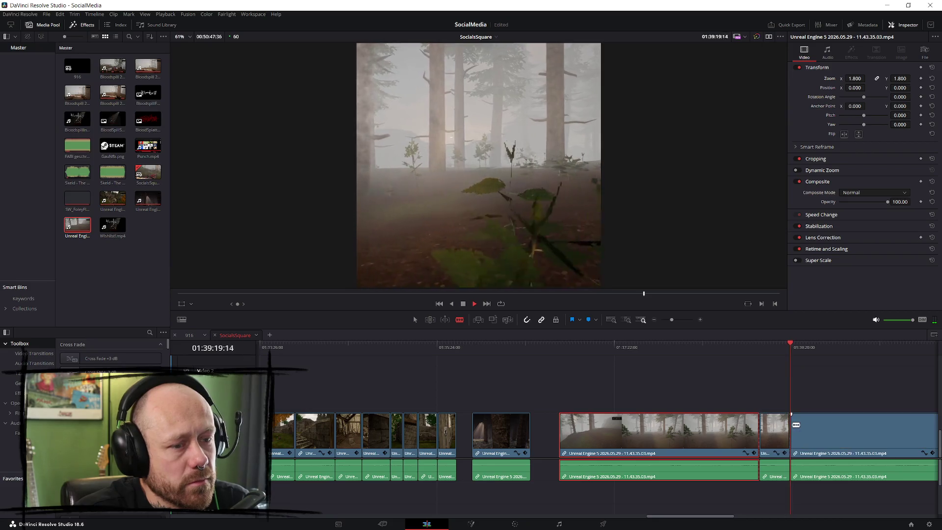
pyautogui.press('a')
pyautogui.moveTo(780, 432); pyautogui.dragTo(780, 392)
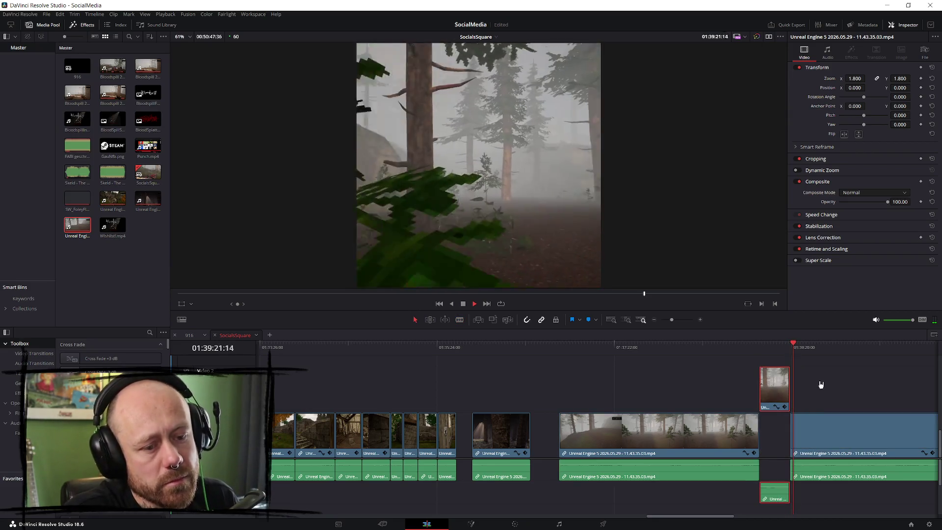
pyautogui.scroll(-2, 834, 364)
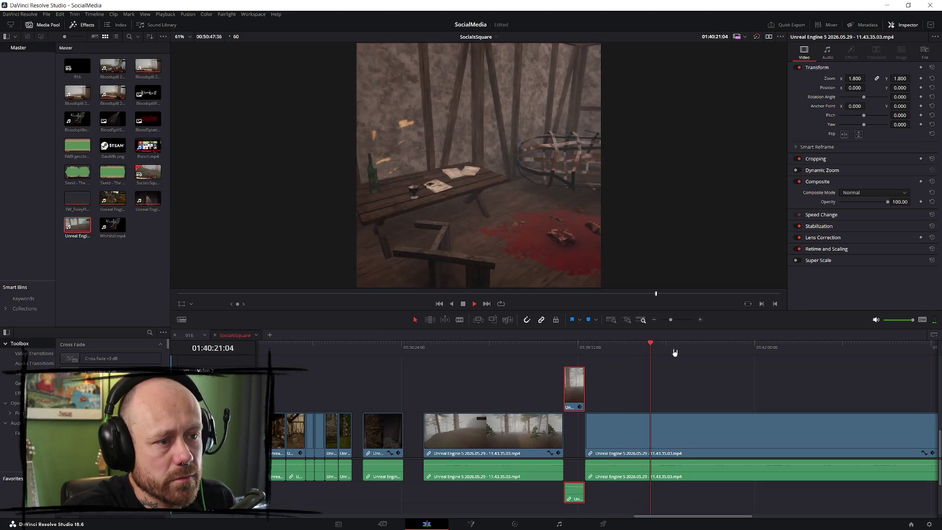
pyautogui.moveTo(644, 351)
pyautogui.mouseDown()
pyautogui.moveTo(617, 351)
pyautogui.moveTo(632, 350)
pyautogui.mouseUp()
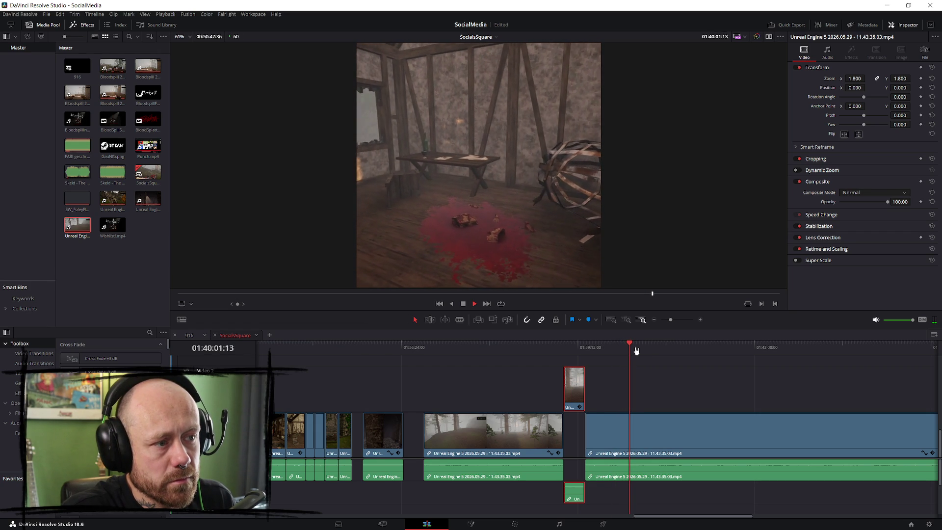
pyautogui.moveTo(638, 350); pyautogui.dragTo(625, 350)
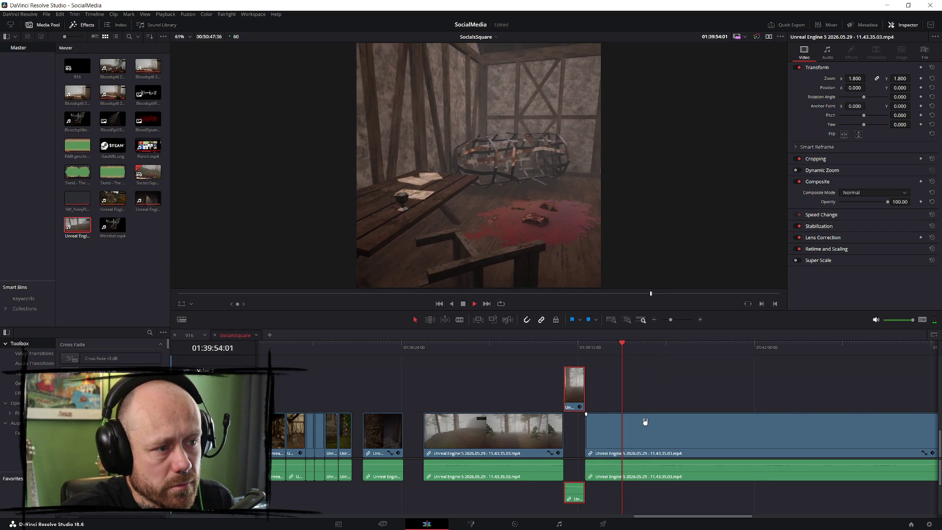
# Cut a short tavern section out of the long clip and lift it onto V2/A2
pyautogui.press('space')
pyautogui.press('b')
pyautogui.click(628, 443)
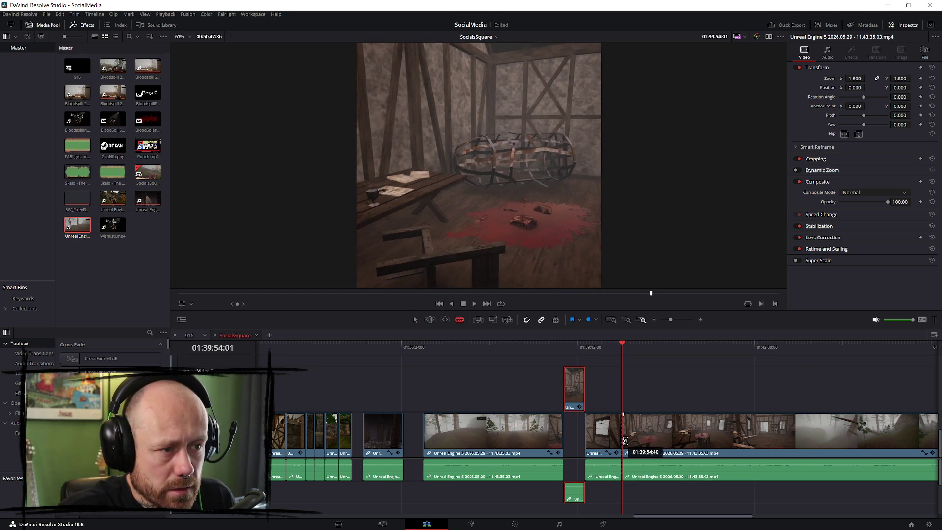
pyautogui.press('space')
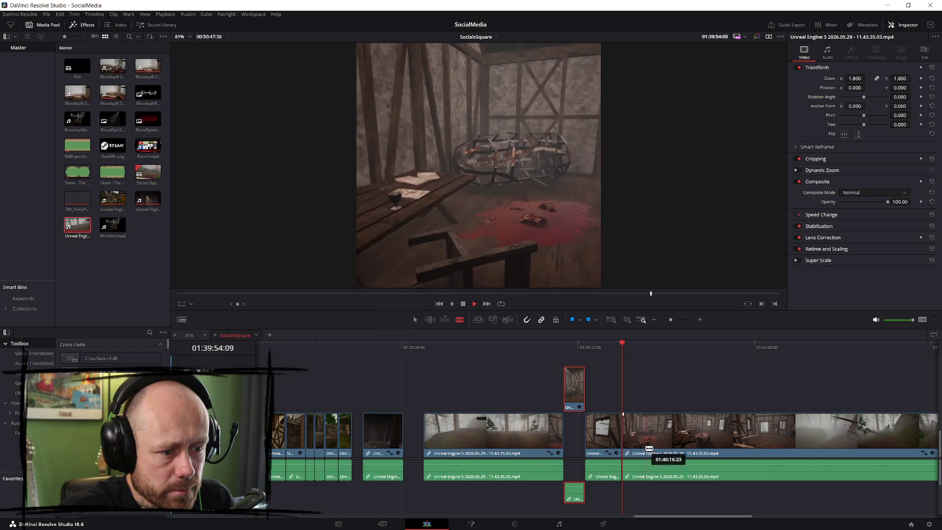
pyautogui.hotkey('ctrl', '=')
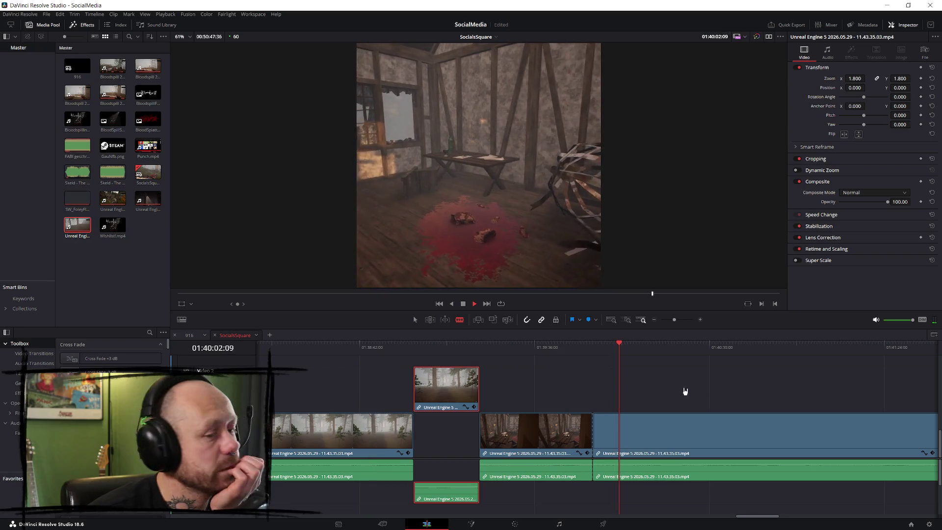
pyautogui.click(627, 432)
pyautogui.press('a')
pyautogui.moveTo(616, 440); pyautogui.dragTo(616, 387)
# Cut out a third short tavern section near 01:41 and lift it onto V2/A2
pyautogui.click(650, 344)
pyautogui.moveTo(650, 345)
pyautogui.mouseDown()
pyautogui.moveTo(801, 351)
pyautogui.moveTo(782, 352)
pyautogui.mouseUp()
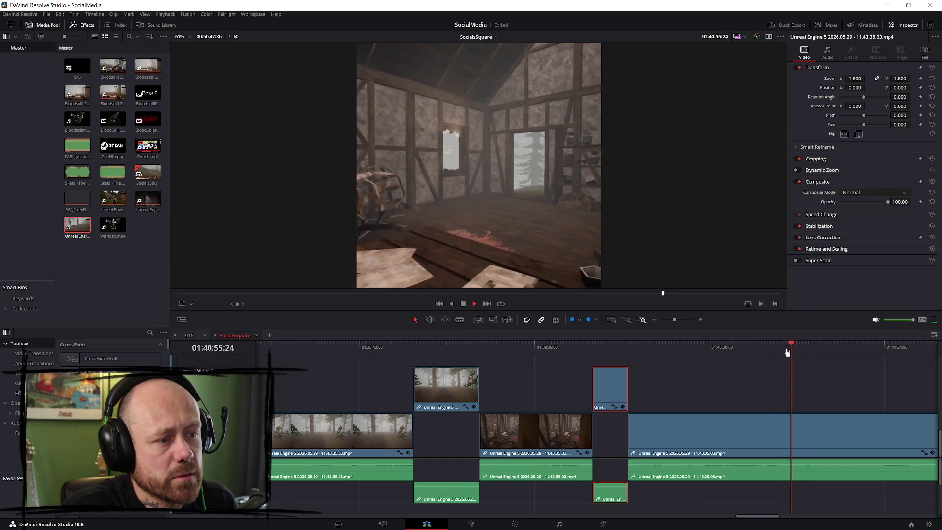
pyautogui.moveTo(791, 353); pyautogui.dragTo(824, 350)
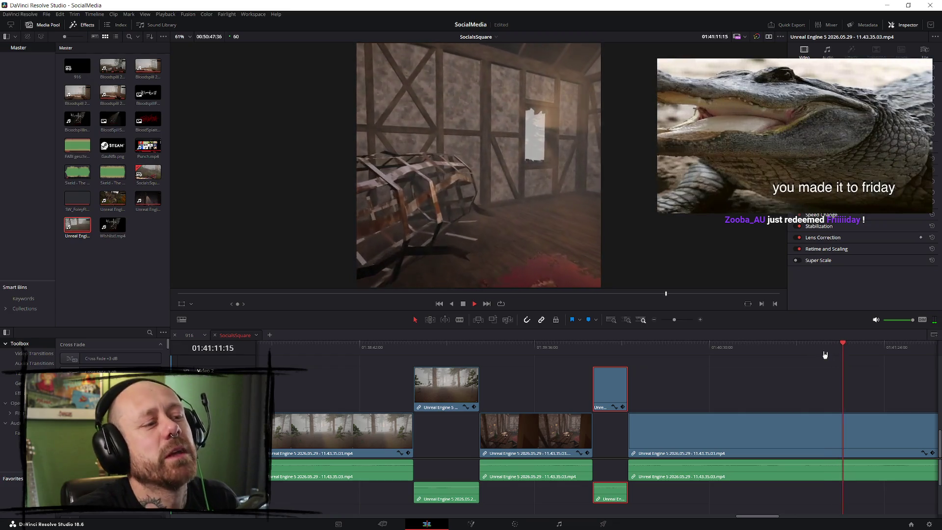
pyautogui.click(829, 348)
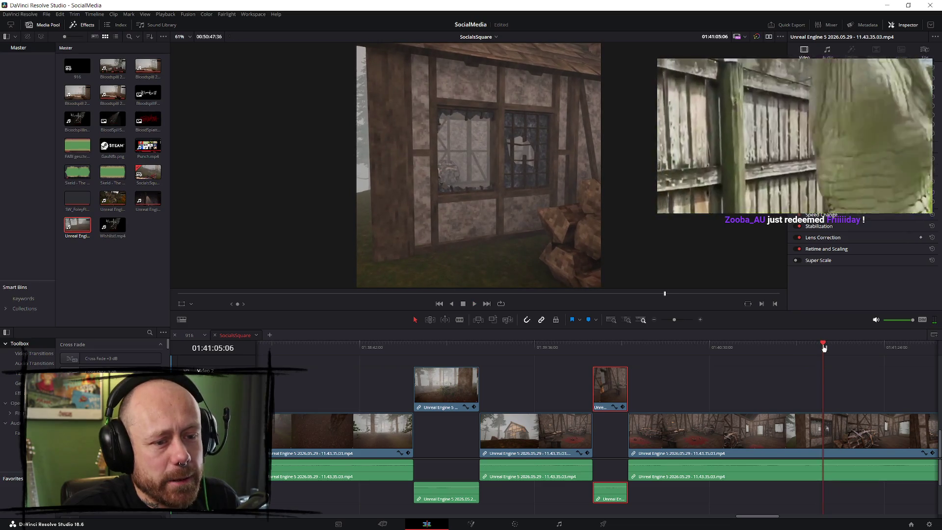
pyautogui.click(833, 436)
pyautogui.press('space')
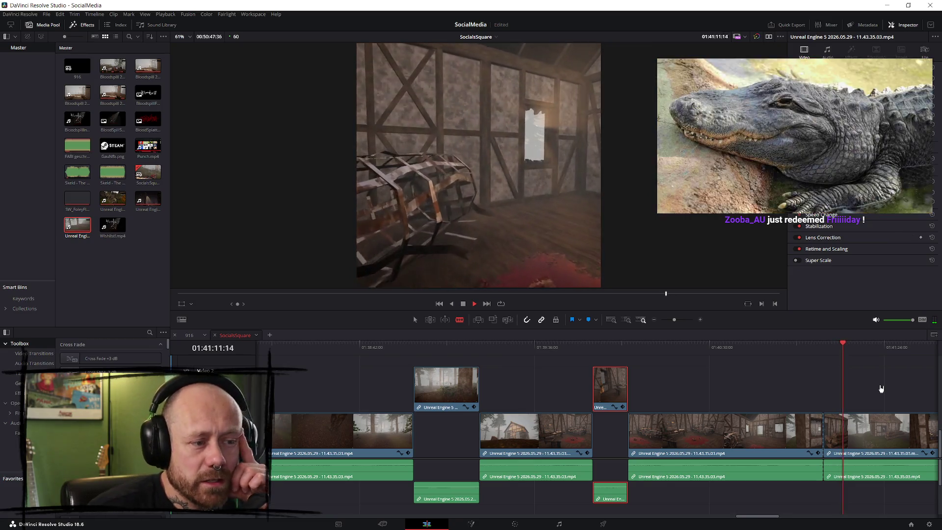
pyautogui.click(849, 432)
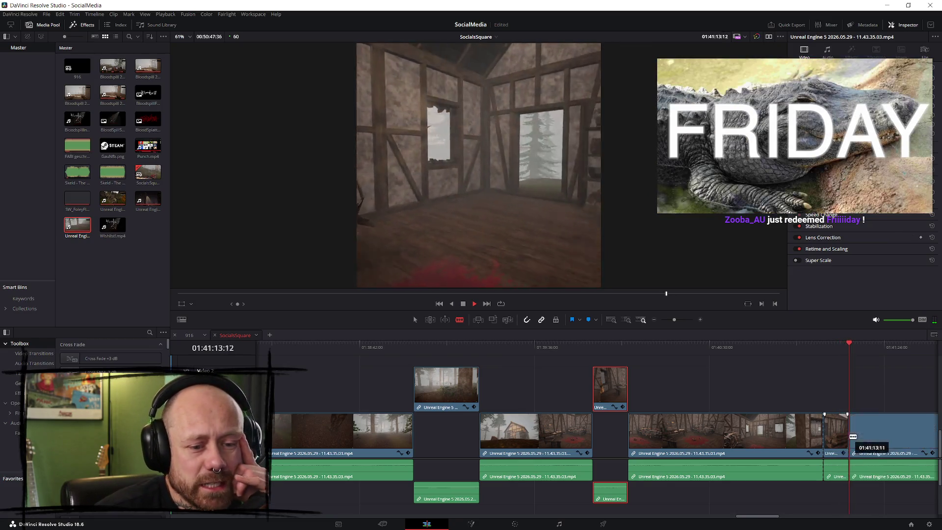
pyautogui.press('a')
pyautogui.moveTo(835, 433); pyautogui.dragTo(836, 387)
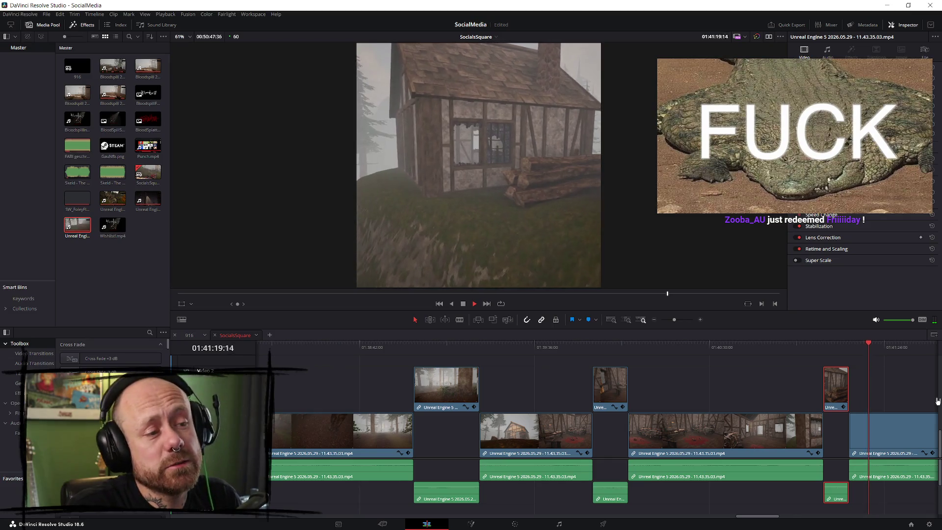
pyautogui.scroll(3, 935, 397)
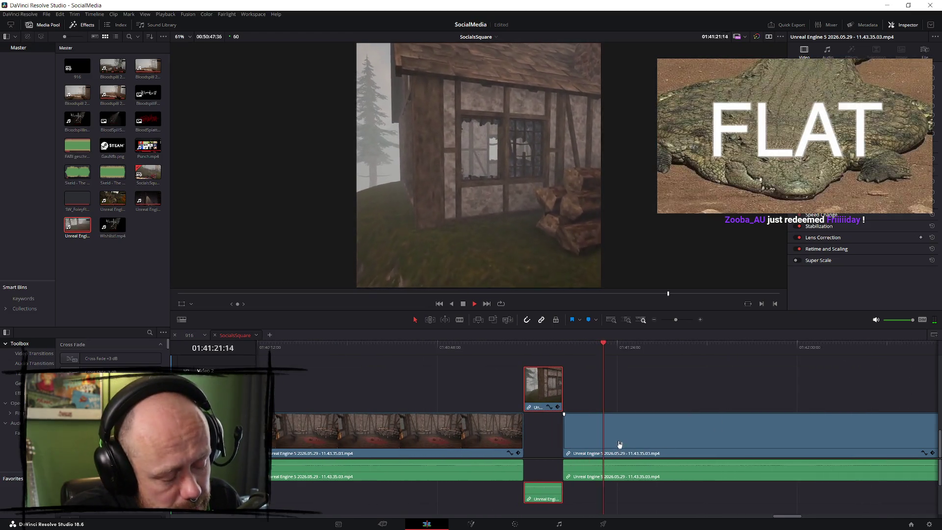
# Make several blade cuts in the long clip and lift one short segment onto V2/A2
pyautogui.press('b')
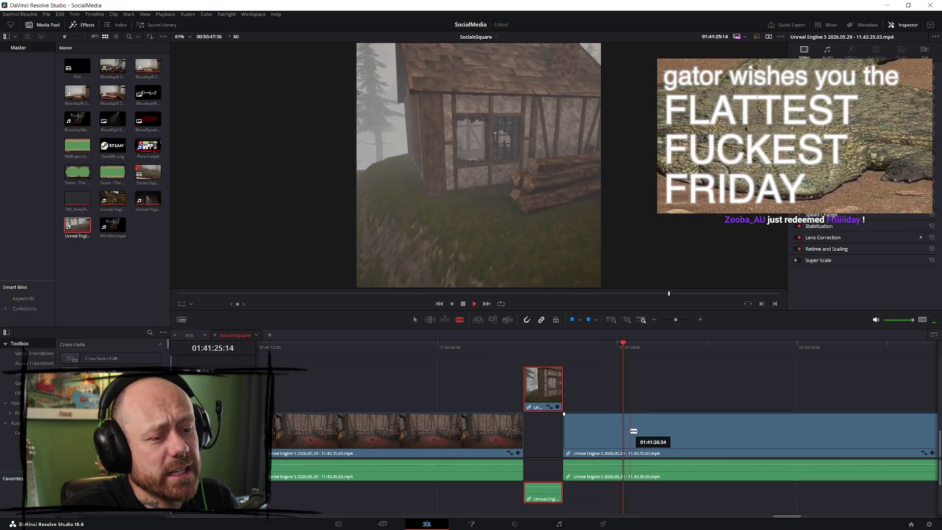
pyautogui.click(632, 432)
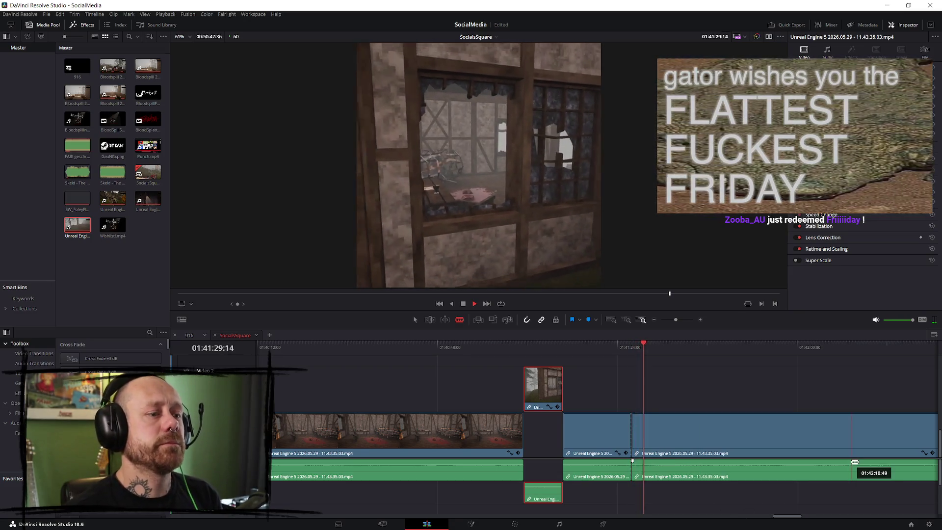
pyautogui.click(666, 437)
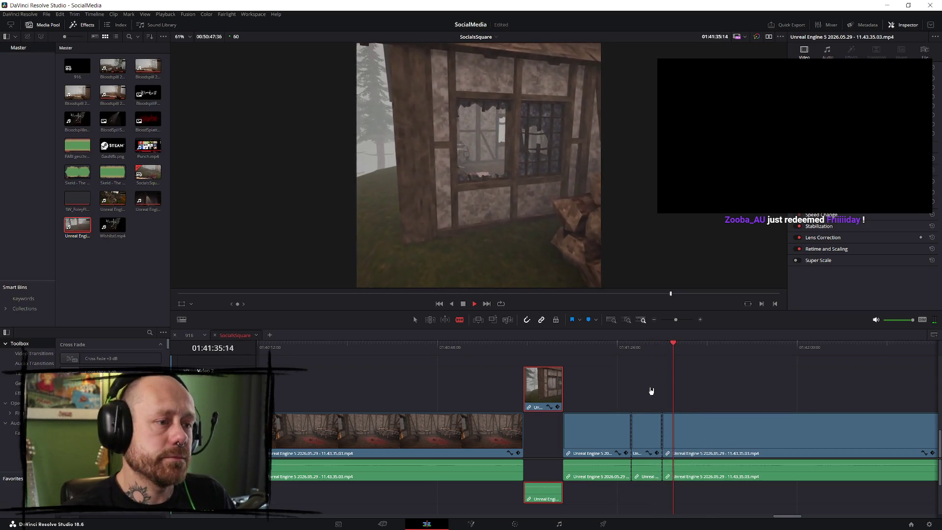
pyautogui.click(682, 442)
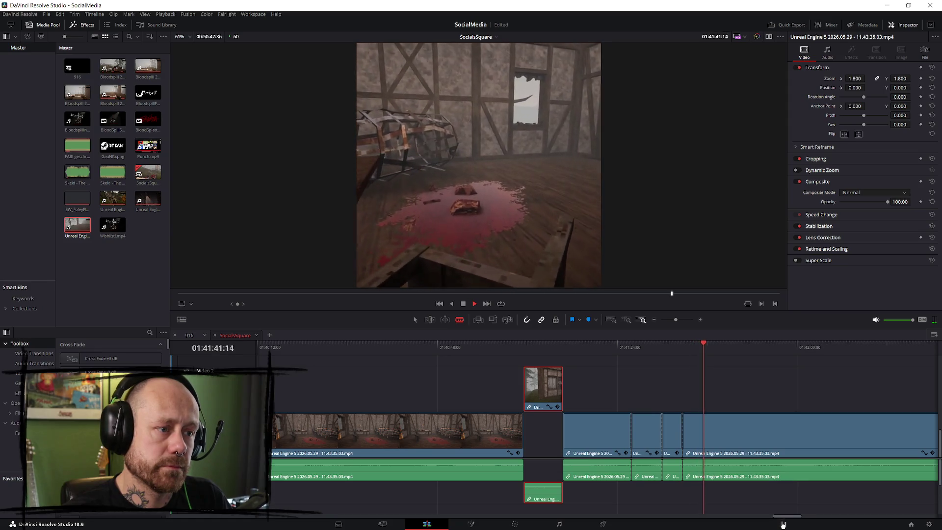
pyautogui.click(708, 432)
pyautogui.press('a')
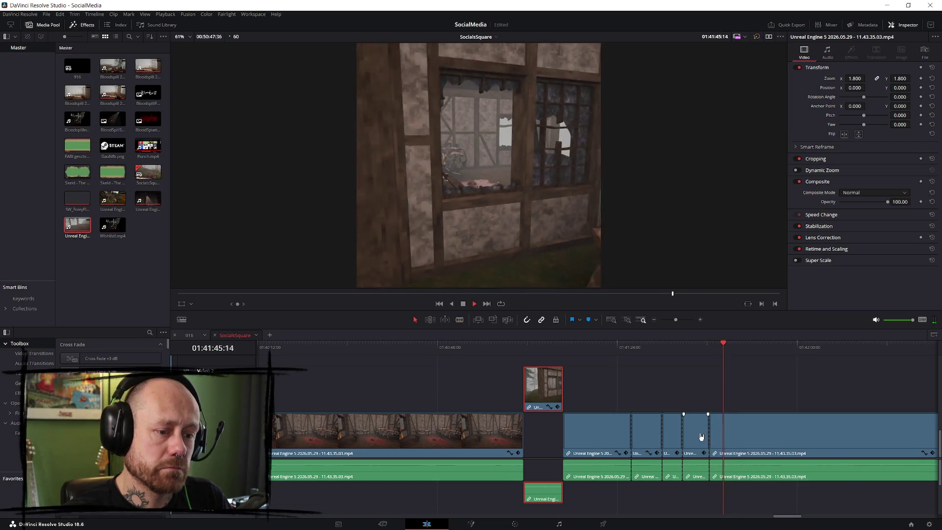
pyautogui.moveTo(702, 436); pyautogui.dragTo(701, 389)
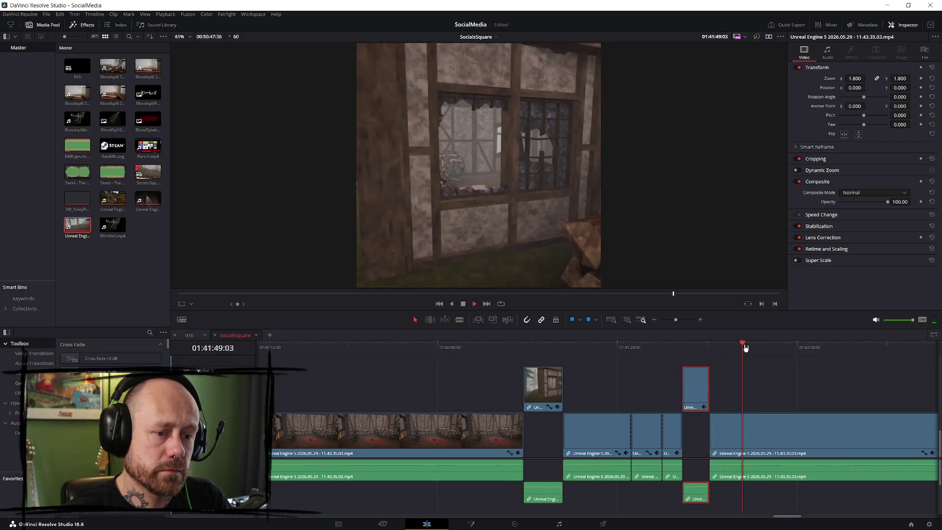
# Cut a longer tavern segment ending near 01:42:05 and lift it onto V2/A2
pyautogui.press('space')
pyautogui.press('b')
pyautogui.click(746, 418)
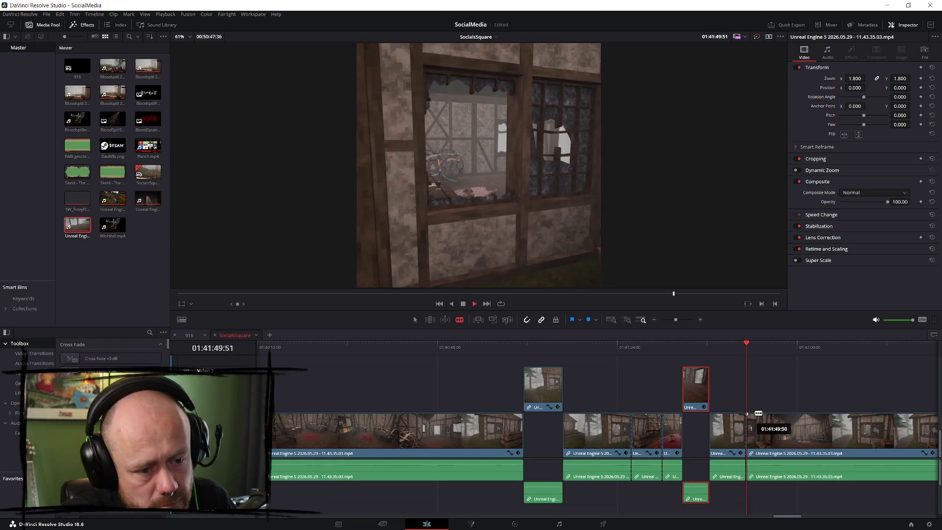
pyautogui.press('space')
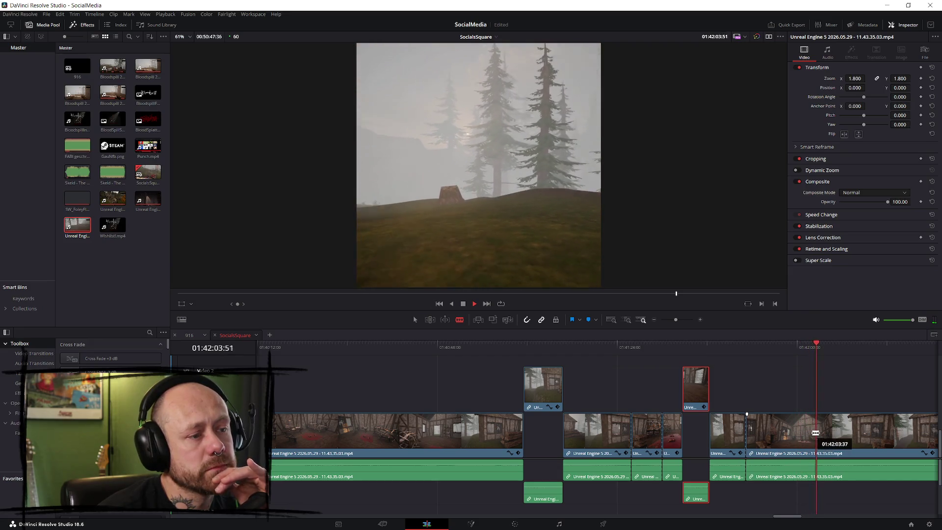
pyautogui.hotkey('ctrl', 'b')
pyautogui.moveTo(796, 446); pyautogui.dragTo(796, 391)
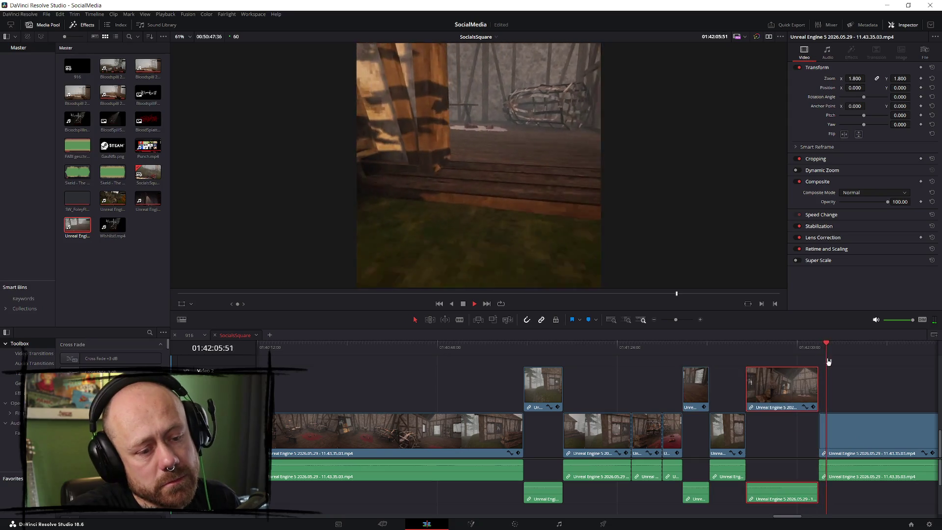
# Cut the house-exterior segment near 01:42:31 out of the long clip and lift it onto V2/A2
pyautogui.scroll(-2, 860, 345)
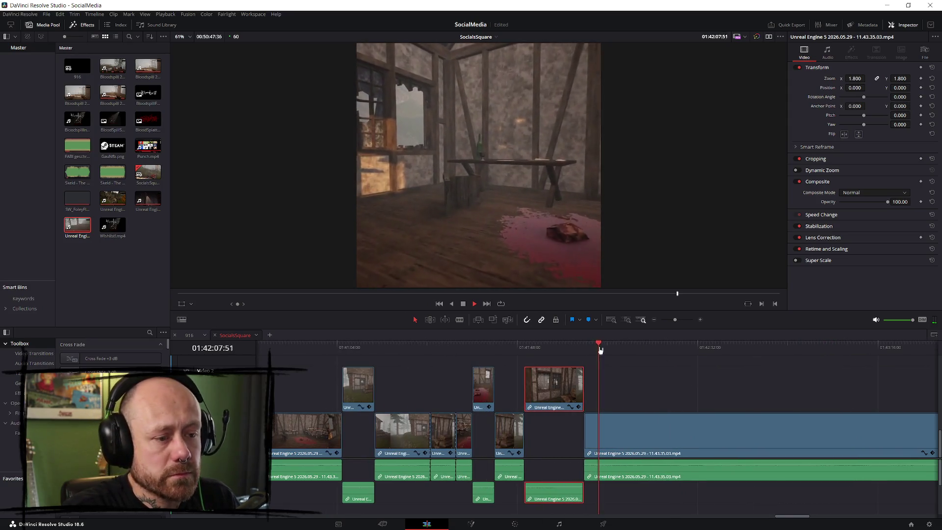
pyautogui.click(653, 349)
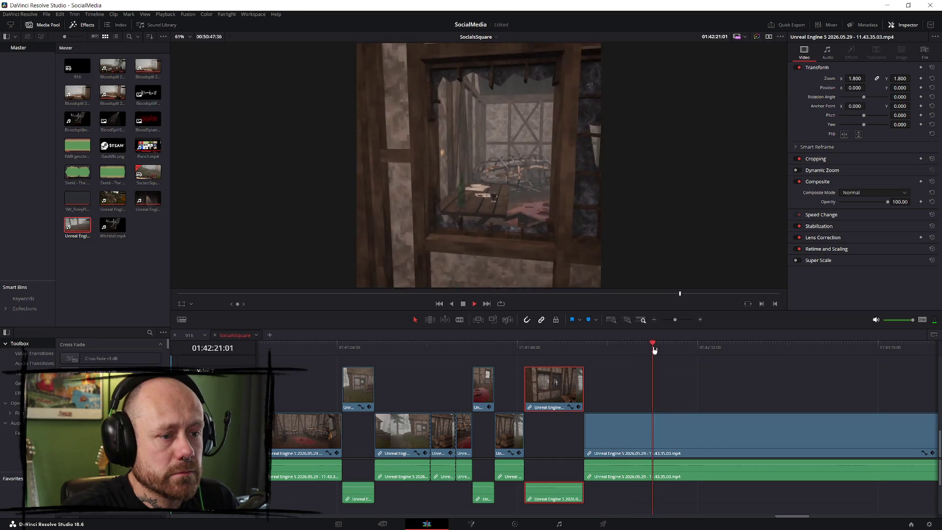
pyautogui.click(651, 349)
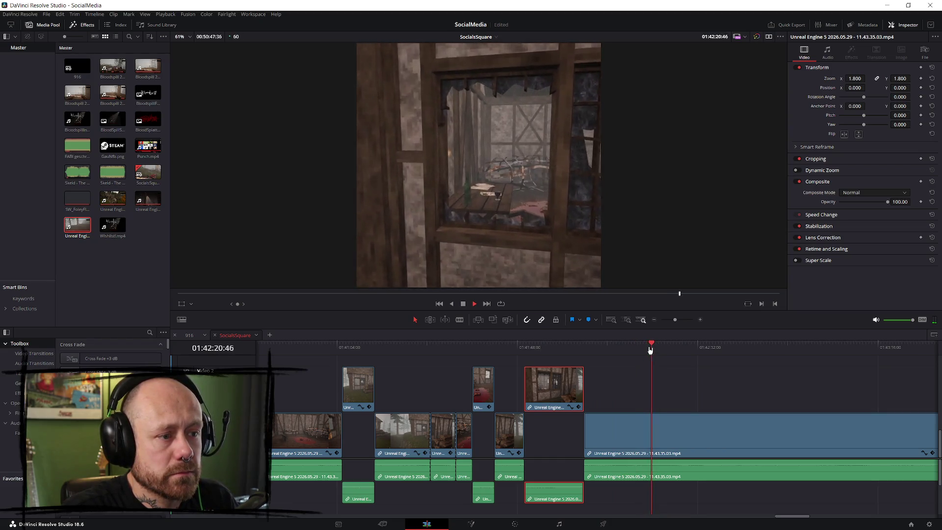
pyautogui.moveTo(650, 349); pyautogui.dragTo(644, 349)
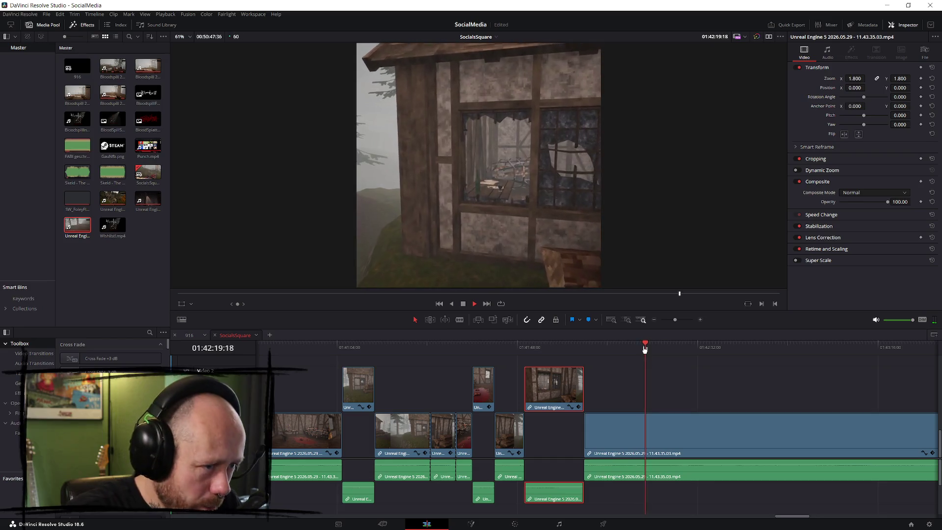
pyautogui.press('b')
pyautogui.click(643, 437)
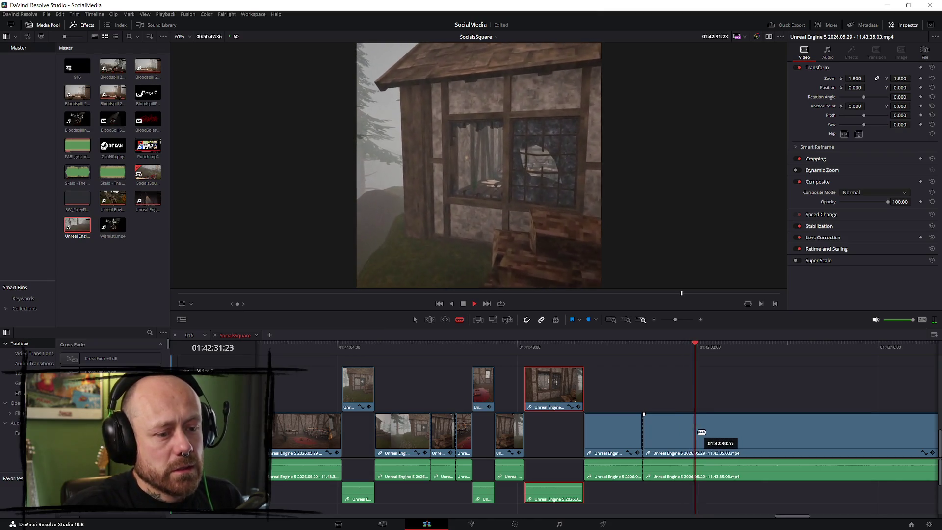
pyautogui.click(697, 434)
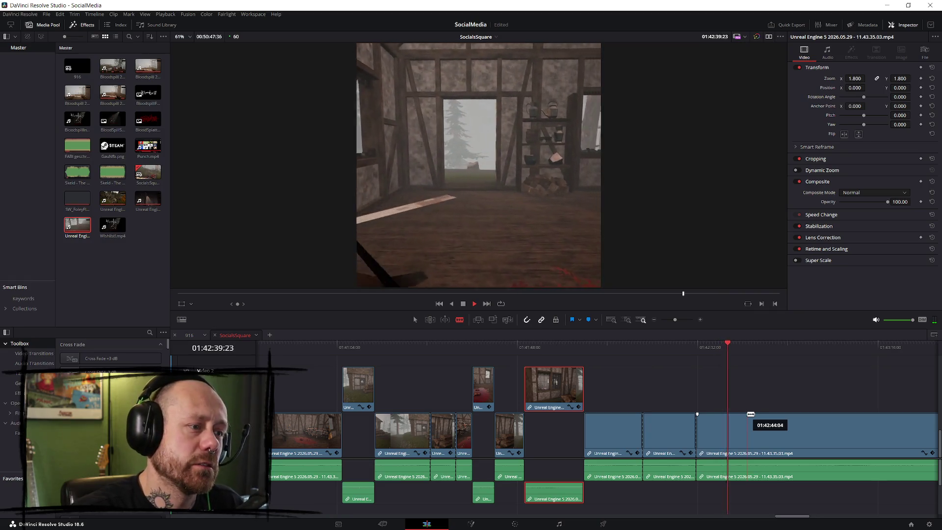
pyautogui.hotkey('ctrl', 'b')
pyautogui.moveTo(724, 439); pyautogui.dragTo(722, 380)
# Scrub ahead and blade-split the long foggy-forest clip near 01:43:06
pyautogui.moveTo(750, 361)
pyautogui.mouseDown()
pyautogui.moveTo(841, 354)
pyautogui.moveTo(817, 357)
pyautogui.mouseUp()
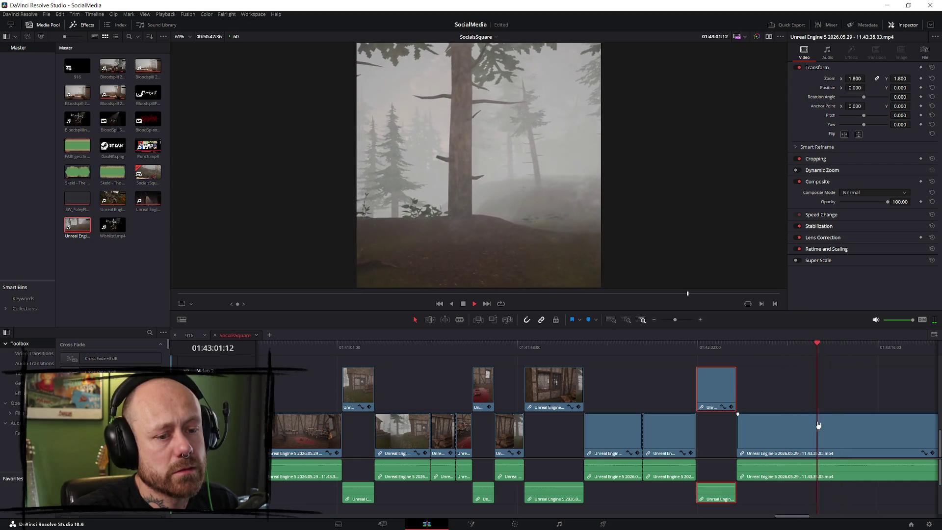
pyautogui.press('b')
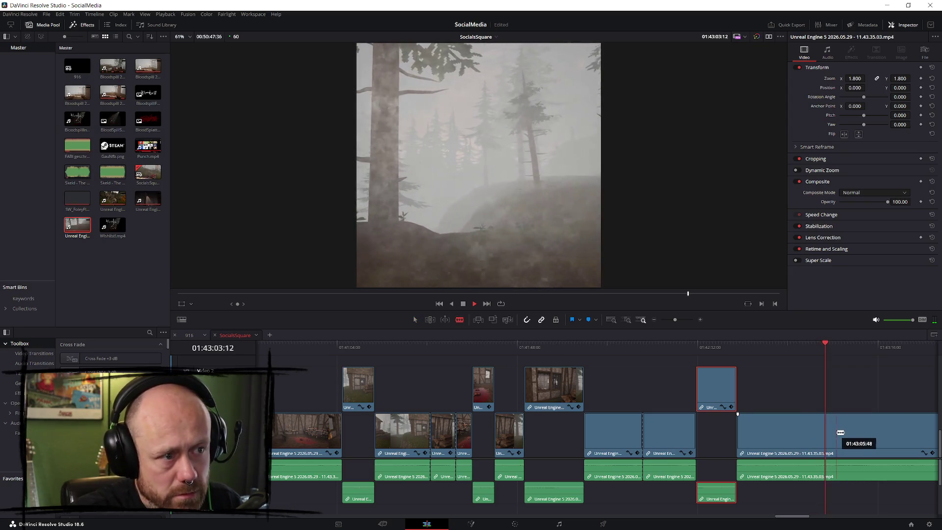
pyautogui.click(836, 430)
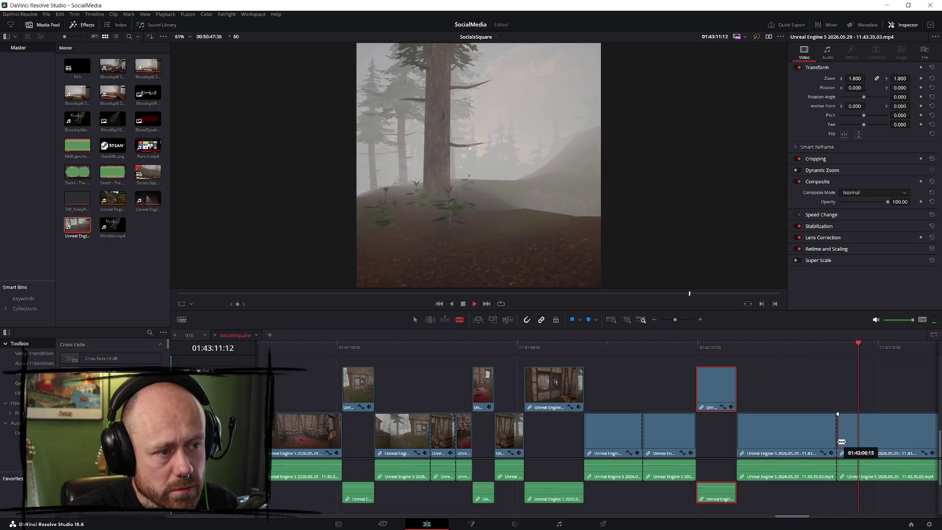
pyautogui.scroll(-3, 839, 439)
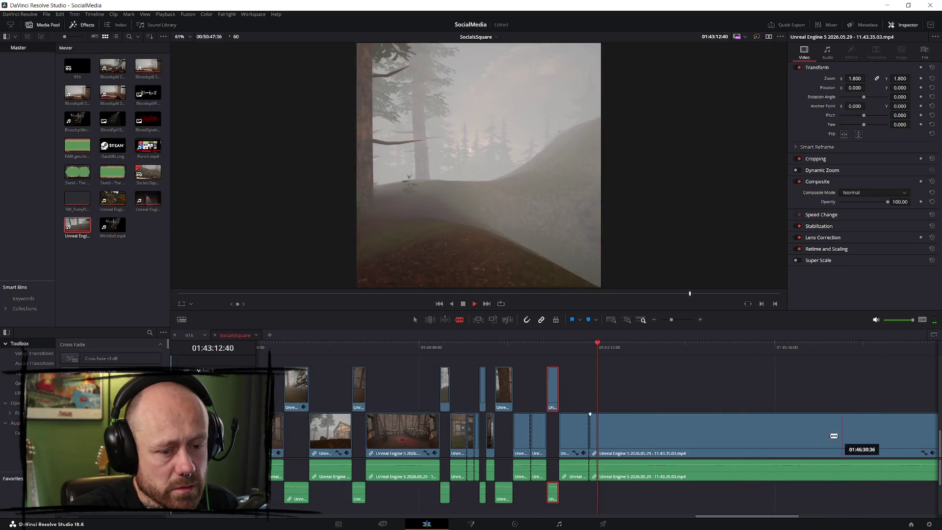
# Blade a short shot out of the long forest clip on V1 and lift it onto V2
pyautogui.click(618, 349)
pyautogui.click(614, 348)
pyautogui.click(604, 348)
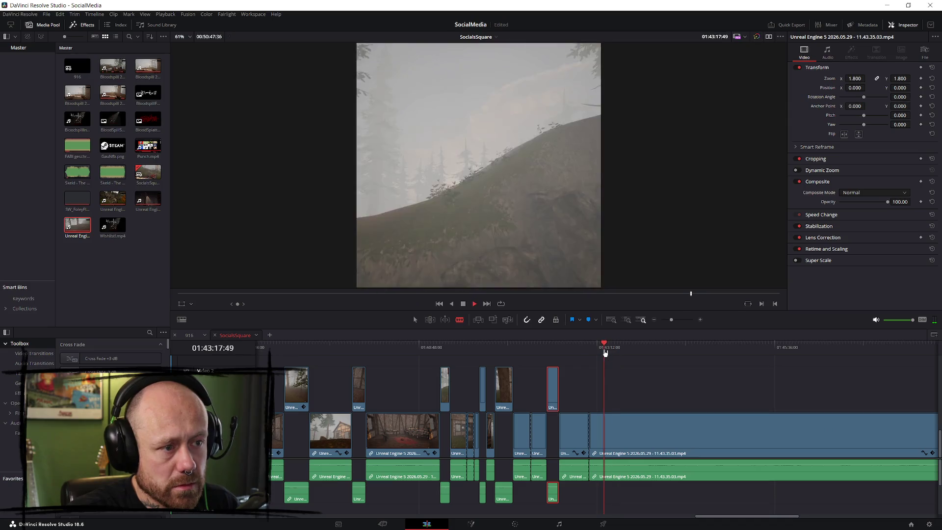
pyautogui.click(614, 348)
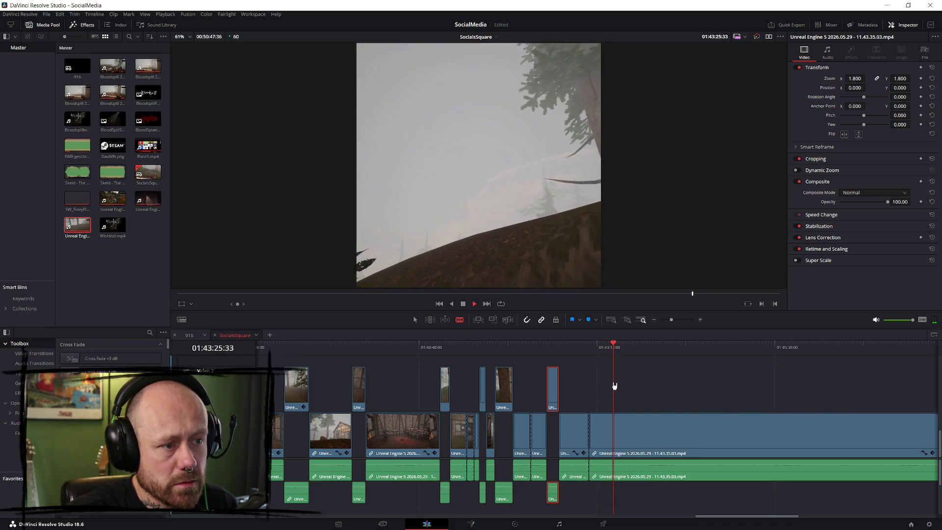
pyautogui.hotkey('ctrl', 'b')
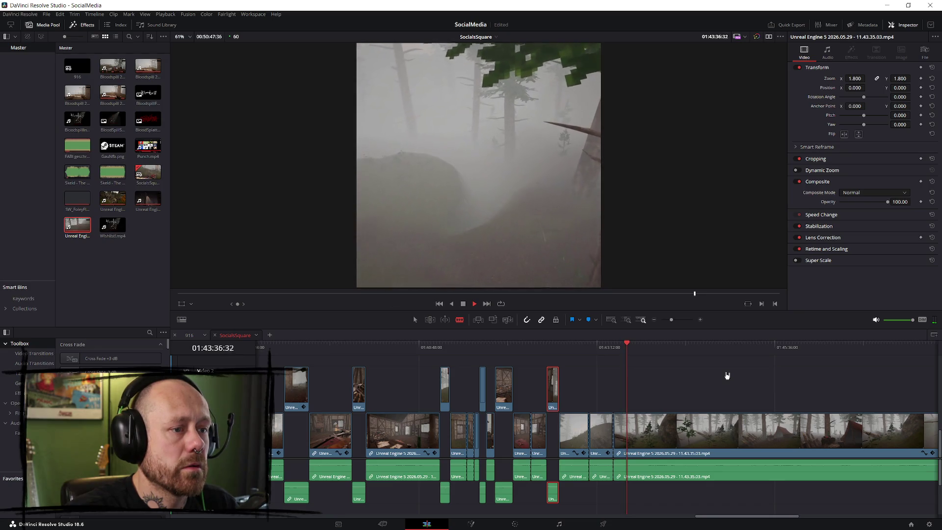
pyautogui.click(615, 347)
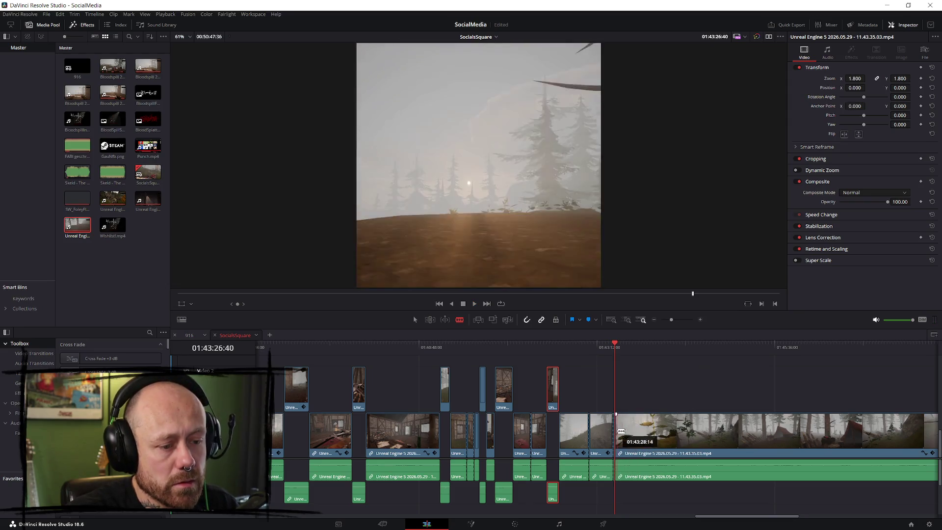
pyautogui.press('space')
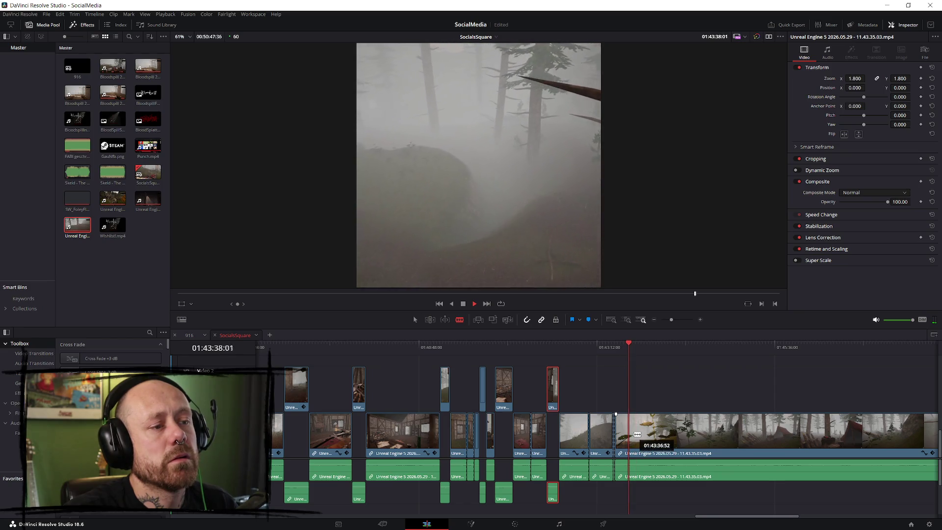
pyautogui.click(631, 434)
pyautogui.press('a')
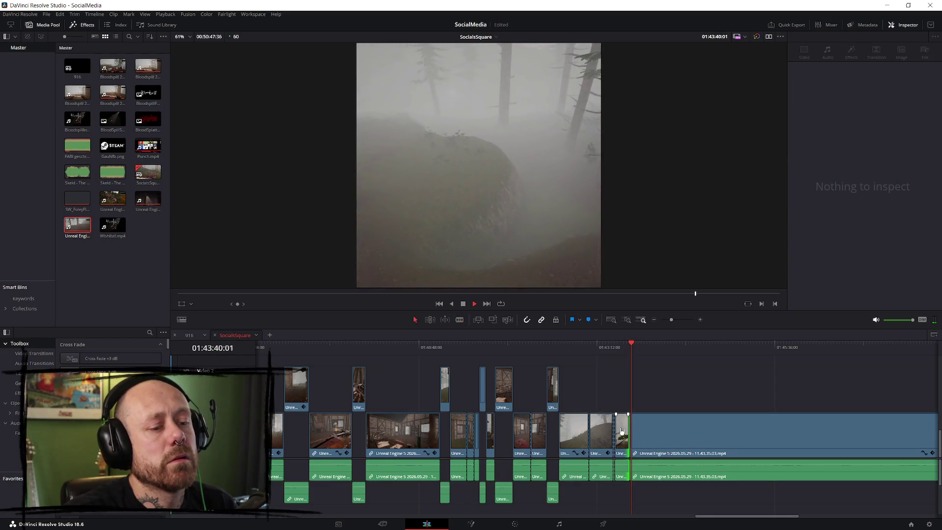
pyautogui.moveTo(624, 434); pyautogui.dragTo(636, 386)
# Cut a second short foggy-forest shot near 01:44:40 and move it up to V2
pyautogui.moveTo(703, 353); pyautogui.dragTo(681, 353)
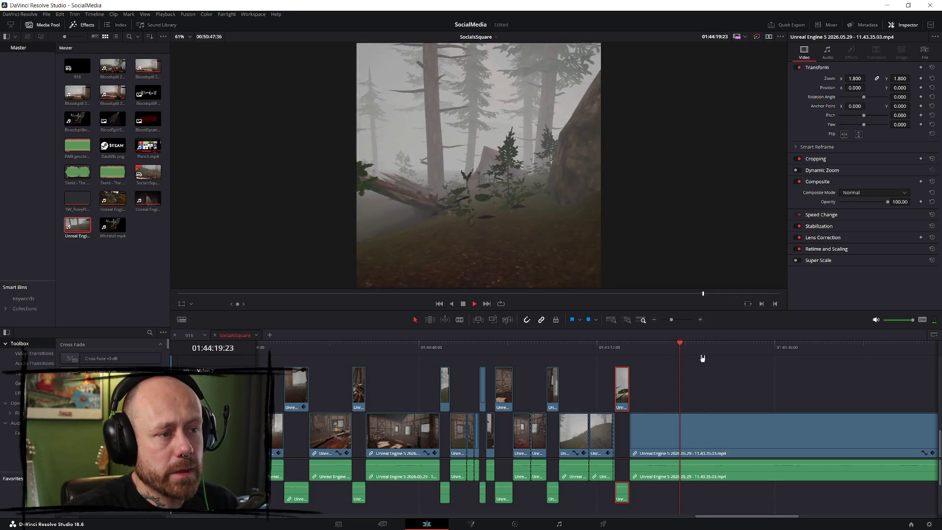
pyautogui.hotkey('ctrl', '-')
pyautogui.hotkey('ctrl', '=')
pyautogui.hotkey('ctrl', '=')
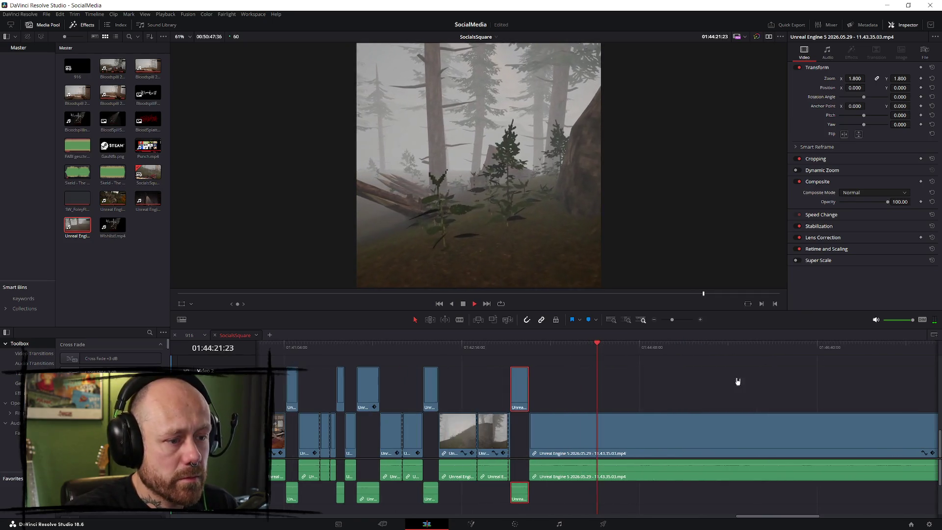
pyautogui.click(609, 348)
pyautogui.moveTo(611, 349)
pyautogui.mouseDown()
pyautogui.moveTo(643, 349)
pyautogui.moveTo(624, 351)
pyautogui.mouseUp()
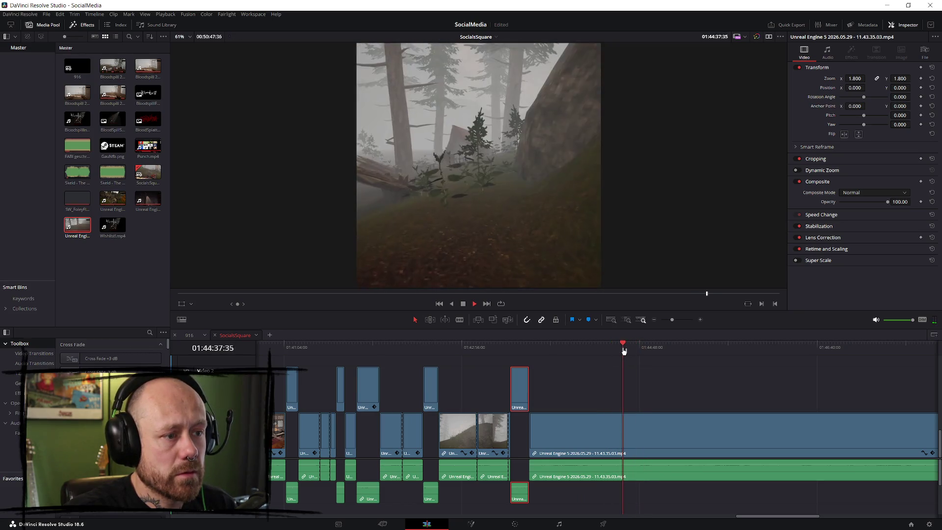
pyautogui.press('b')
pyautogui.click(625, 436)
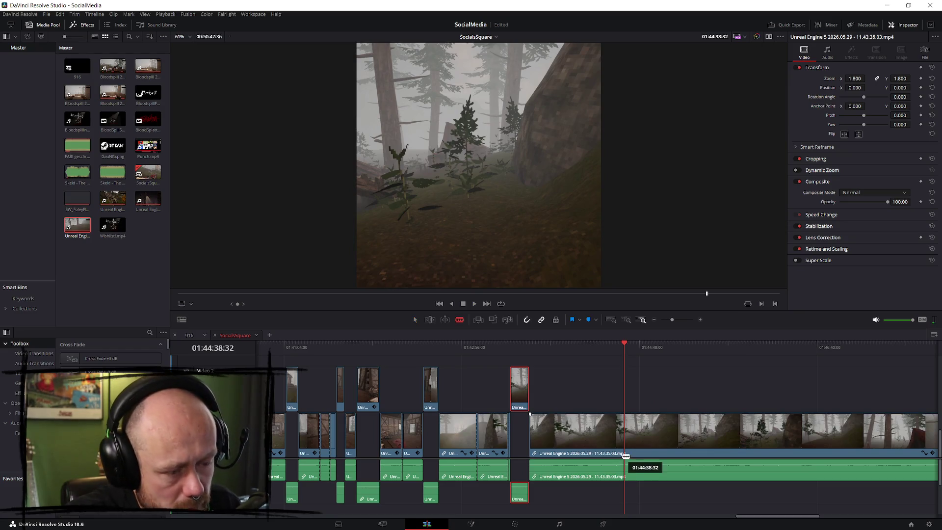
pyautogui.press('space')
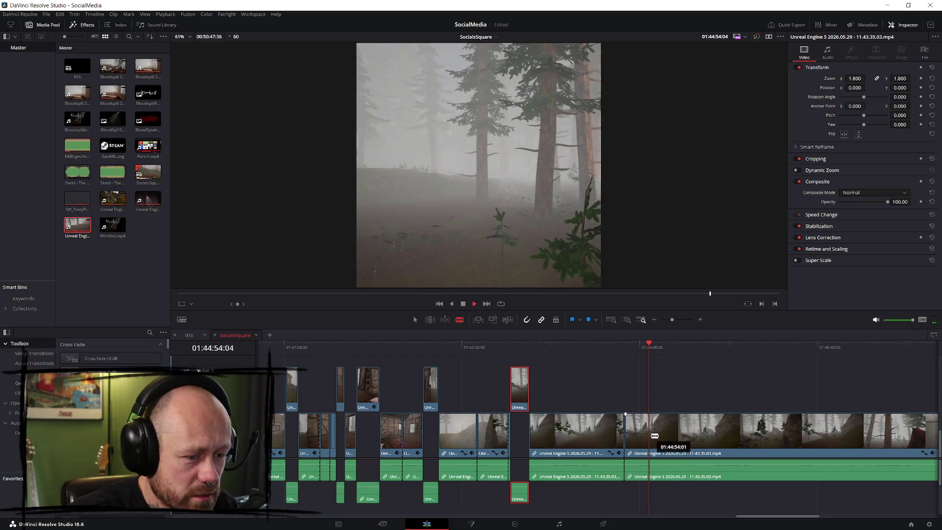
pyautogui.click(651, 436)
pyautogui.press('a')
pyautogui.moveTo(642, 436); pyautogui.dragTo(643, 390)
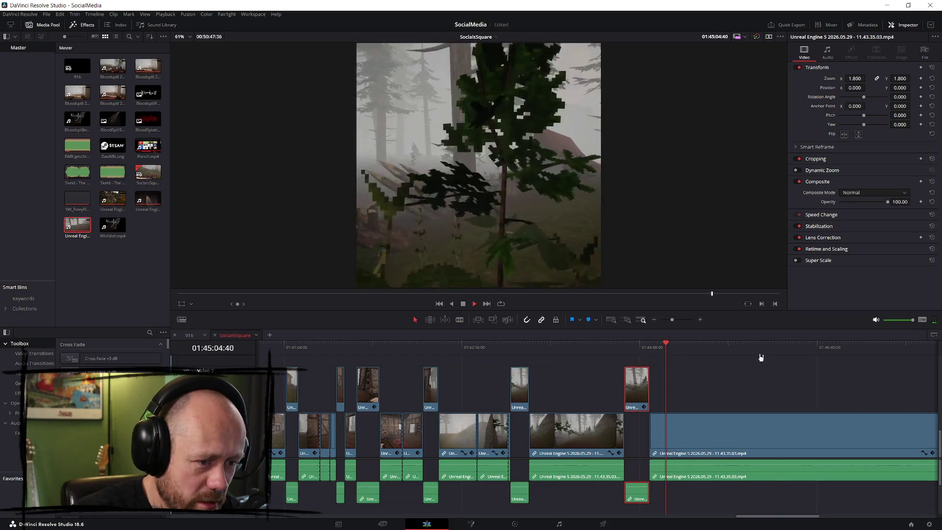
pyautogui.scroll(-2, 742, 356)
# Scrub through the later forest footage to find the start of the next shot
pyautogui.click(689, 347)
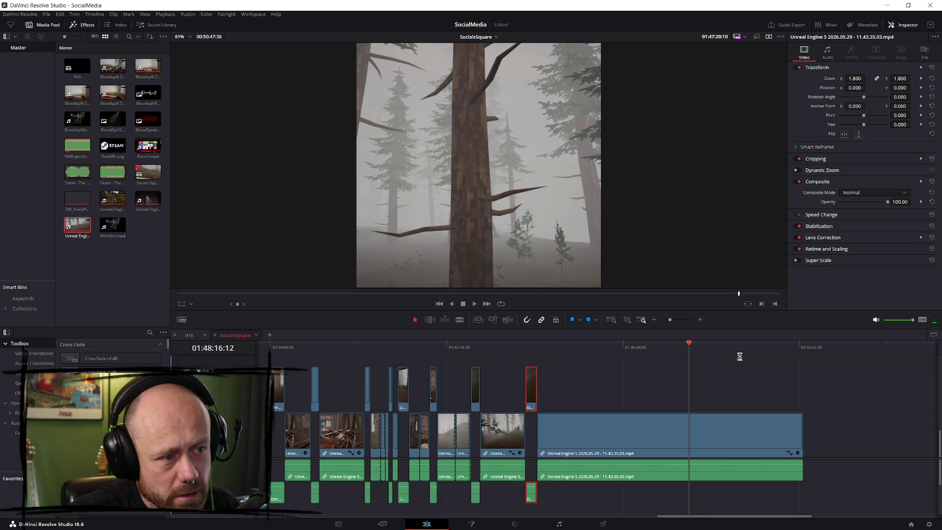
pyautogui.click(725, 348)
pyautogui.press('space')
pyautogui.click(757, 351)
pyautogui.click(654, 351)
pyautogui.click(632, 349)
pyautogui.click(617, 349)
pyautogui.click(588, 350)
pyautogui.click(621, 350)
pyautogui.click(628, 349)
pyautogui.click(606, 349)
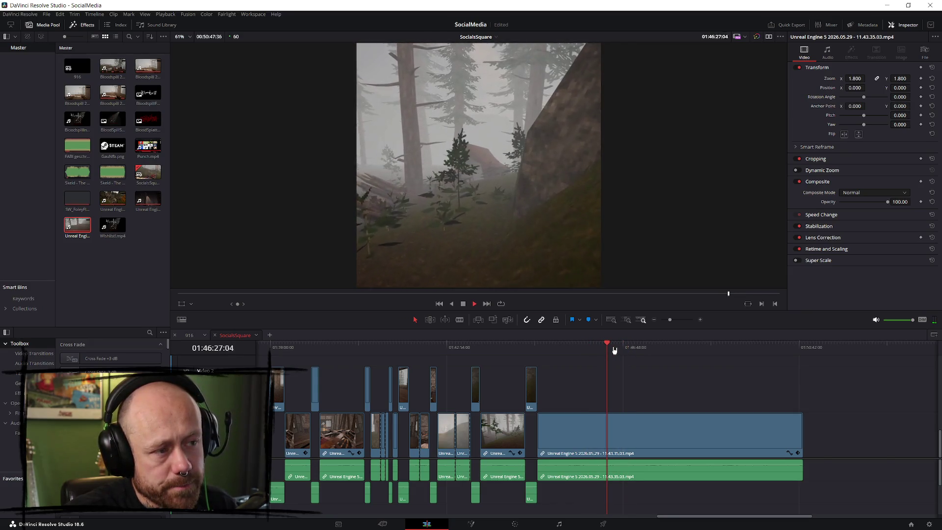
pyautogui.click(615, 349)
pyautogui.click(621, 349)
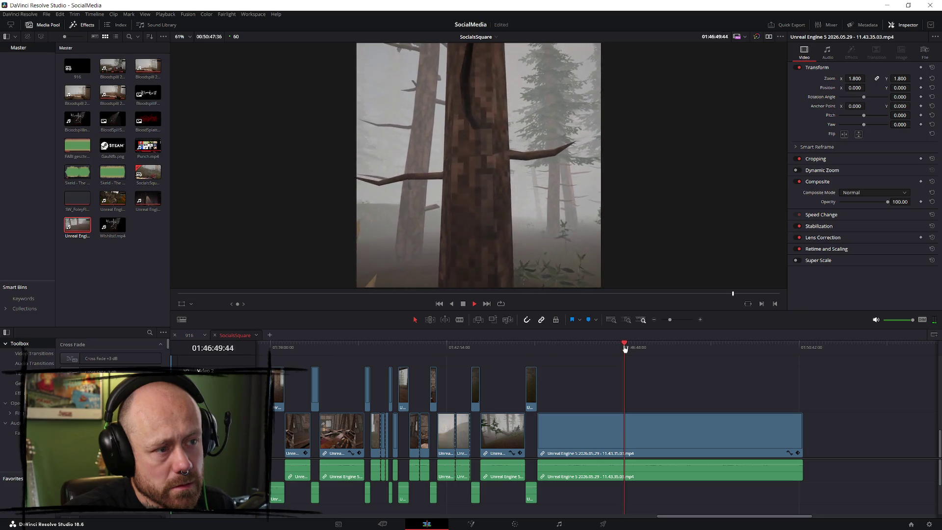
pyautogui.moveTo(582, 349)
pyautogui.mouseDown()
pyautogui.moveTo(669, 347)
pyautogui.moveTo(659, 349)
pyautogui.mouseUp()
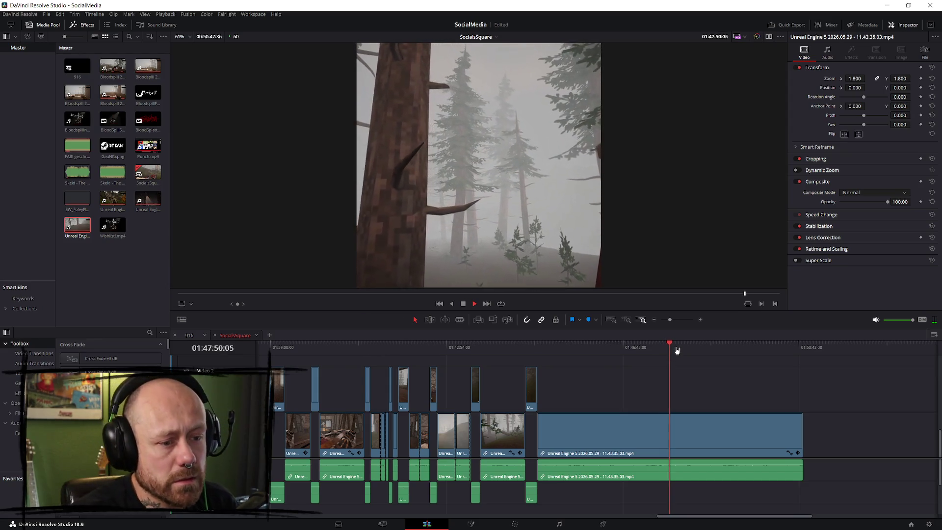
pyautogui.press('space')
# Blade the V1 clip at that frame and lift the small split piece onto V2
pyautogui.press('b')
pyautogui.click(675, 431)
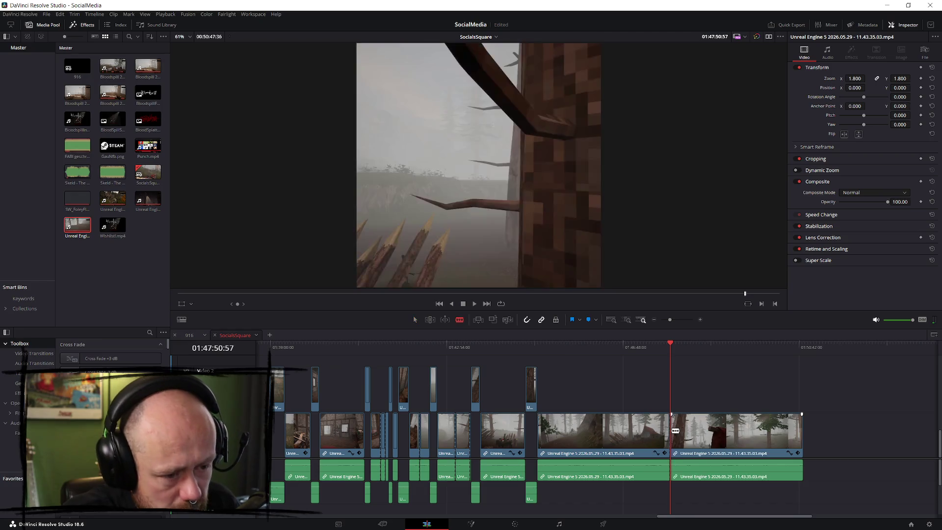
pyautogui.moveTo(663, 349)
pyautogui.mouseDown()
pyautogui.moveTo(652, 350)
pyautogui.moveTo(661, 350)
pyautogui.mouseUp()
pyautogui.press('a')
pyautogui.moveTo(665, 432)
pyautogui.mouseDown()
pyautogui.moveTo(673, 438)
pyautogui.moveTo(669, 400)
pyautogui.mouseUp()
# Cut another short foggy-forest shot around 01:48:35 and move it up to V2
pyautogui.moveTo(686, 356)
pyautogui.mouseDown()
pyautogui.moveTo(682, 349)
pyautogui.moveTo(705, 355)
pyautogui.moveTo(689, 350)
pyautogui.mouseUp()
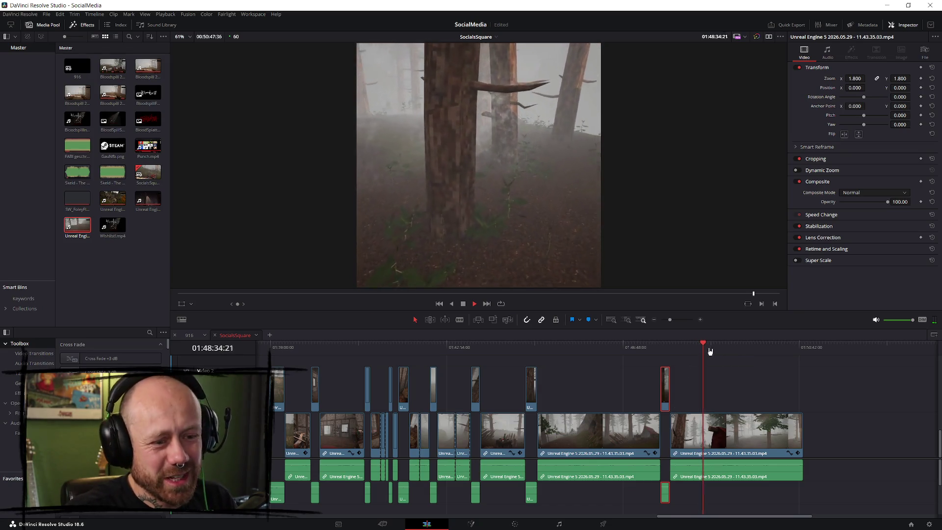
pyautogui.click(709, 350)
pyautogui.moveTo(717, 350); pyautogui.dragTo(708, 350)
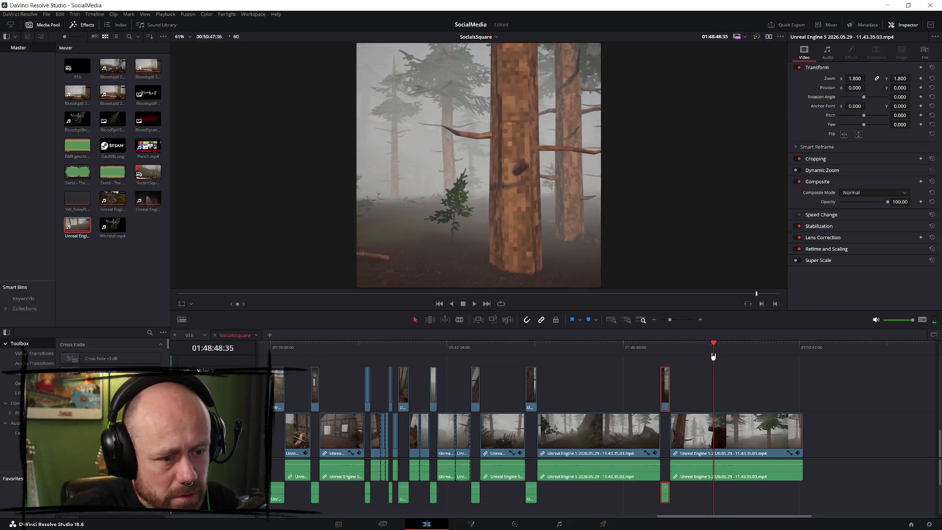
pyautogui.click(712, 345)
pyautogui.moveTo(710, 345); pyautogui.dragTo(709, 345)
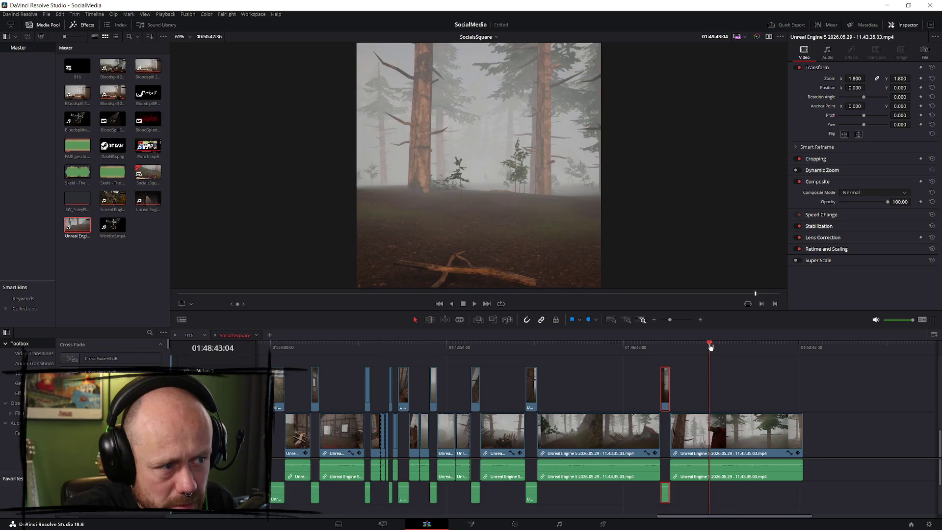
pyautogui.press('space')
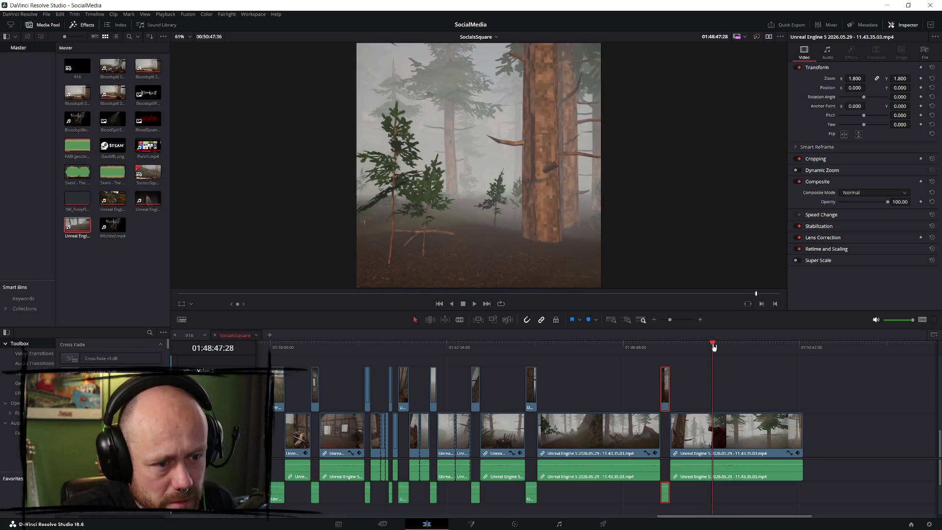
pyautogui.press('b')
pyautogui.click(712, 434)
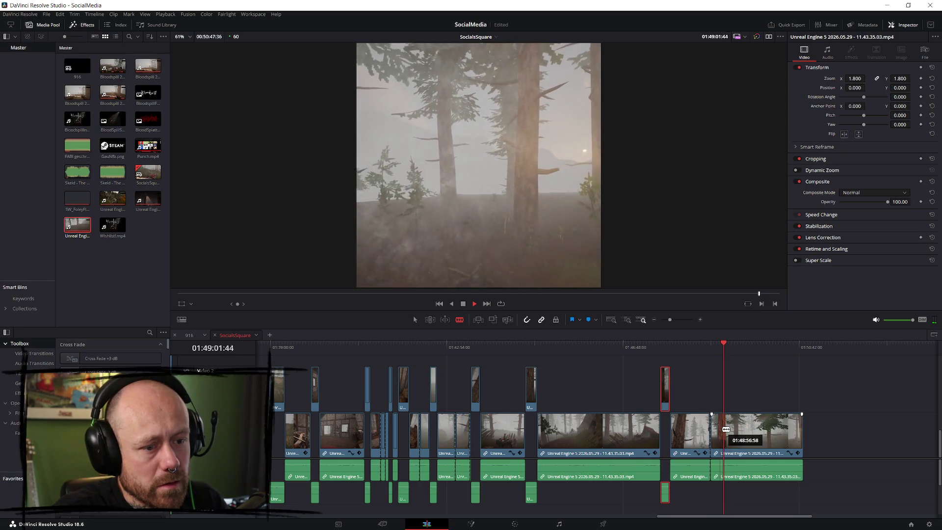
pyautogui.click(727, 429)
pyautogui.press('a')
pyautogui.moveTo(716, 429)
pyautogui.mouseDown()
pyautogui.moveTo(722, 393)
pyautogui.moveTo(705, 390)
pyautogui.mouseUp()
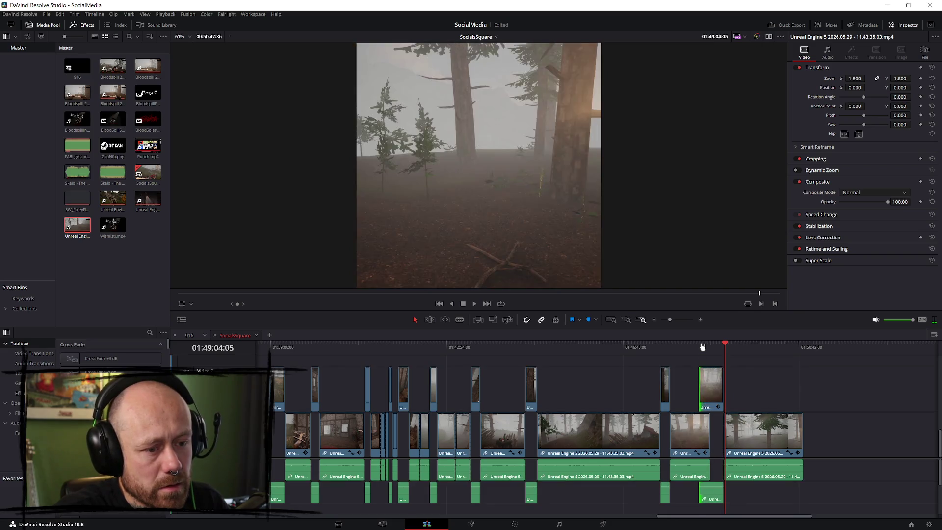
# Play back the newly raised shot to review the cut
pyautogui.click(703, 347)
pyautogui.click(708, 347)
pyautogui.press('space')
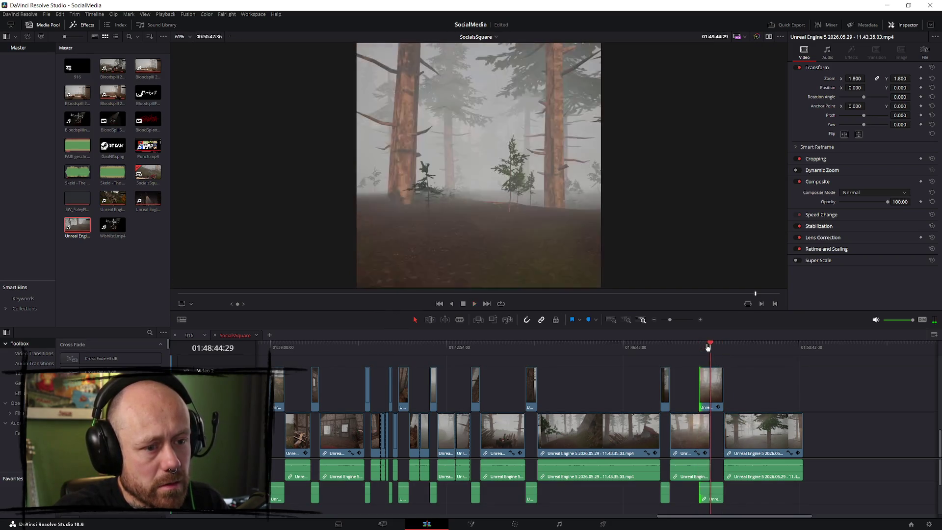
pyautogui.scroll(3, 656, 349)
pyautogui.press('space')
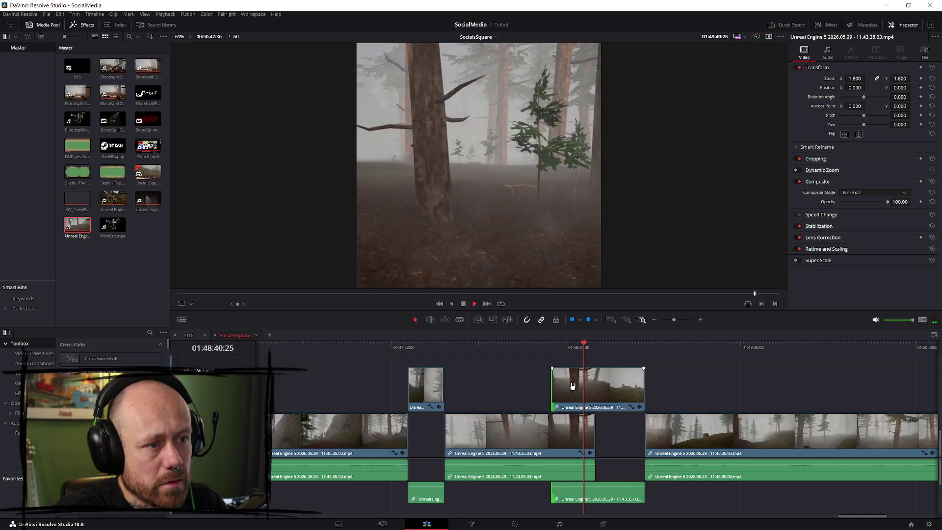
# Trim the upper clip's start to the current frame and play it back
pyautogui.press('space')
pyautogui.moveTo(554, 385); pyautogui.dragTo(585, 385)
pyautogui.press('space')
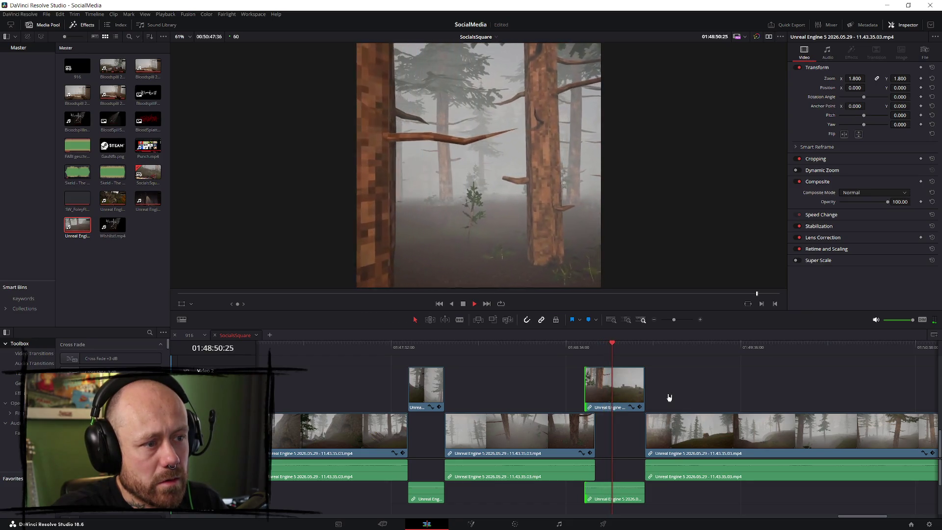
pyautogui.moveTo(662, 358)
pyautogui.mouseDown()
pyautogui.moveTo(751, 356)
pyautogui.moveTo(774, 343)
pyautogui.moveTo(792, 362)
pyautogui.mouseUp()
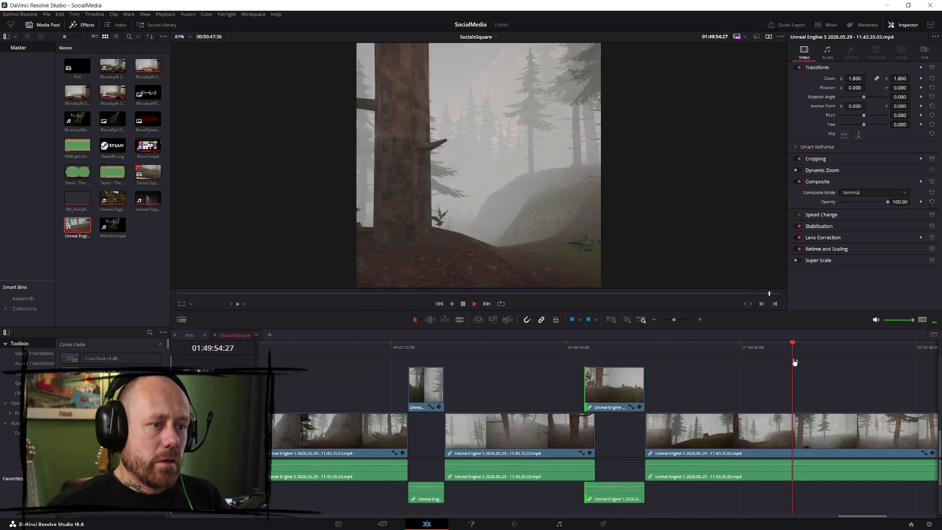
# Cut a short piece from the last forest clip, raise it to V2, and extend its end slightly
pyautogui.hotkey('ctrl', '-')
pyautogui.press('space')
pyautogui.moveTo(657, 345)
pyautogui.mouseDown()
pyautogui.moveTo(677, 348)
pyautogui.moveTo(641, 358)
pyautogui.moveTo(652, 345)
pyautogui.moveTo(611, 350)
pyautogui.mouseUp()
pyautogui.press('space')
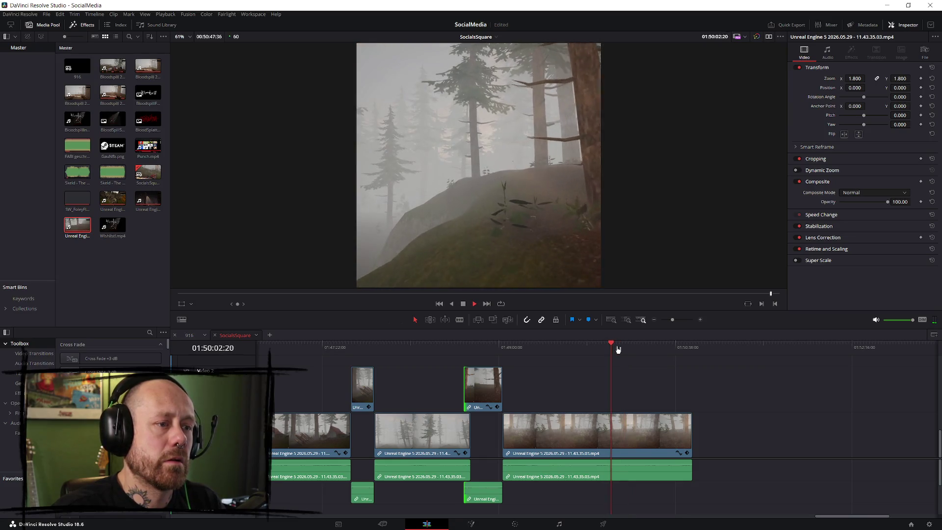
pyautogui.click(608, 350)
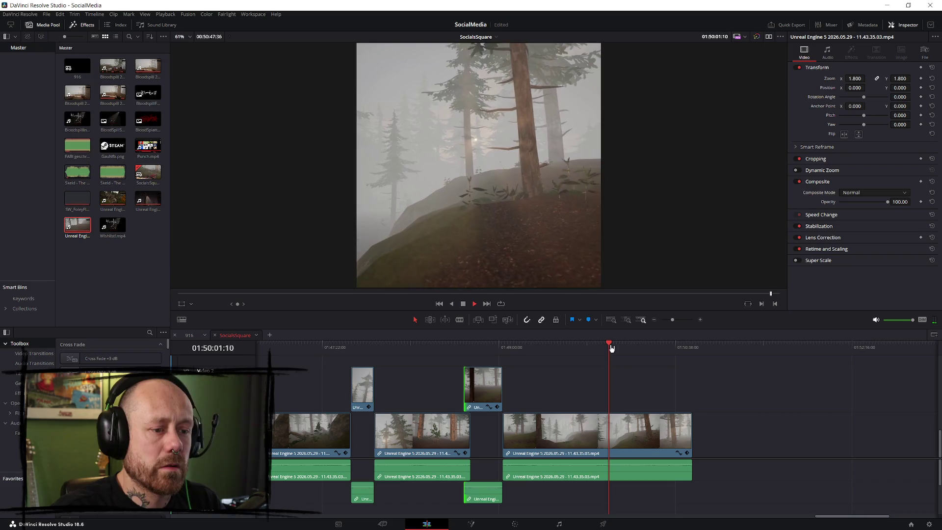
pyautogui.press('b')
pyautogui.click(615, 437)
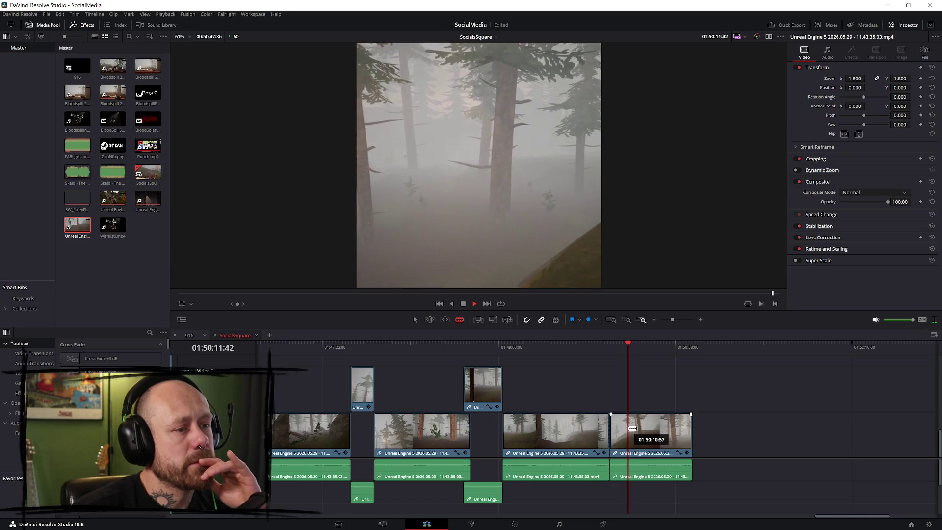
pyautogui.click(632, 428)
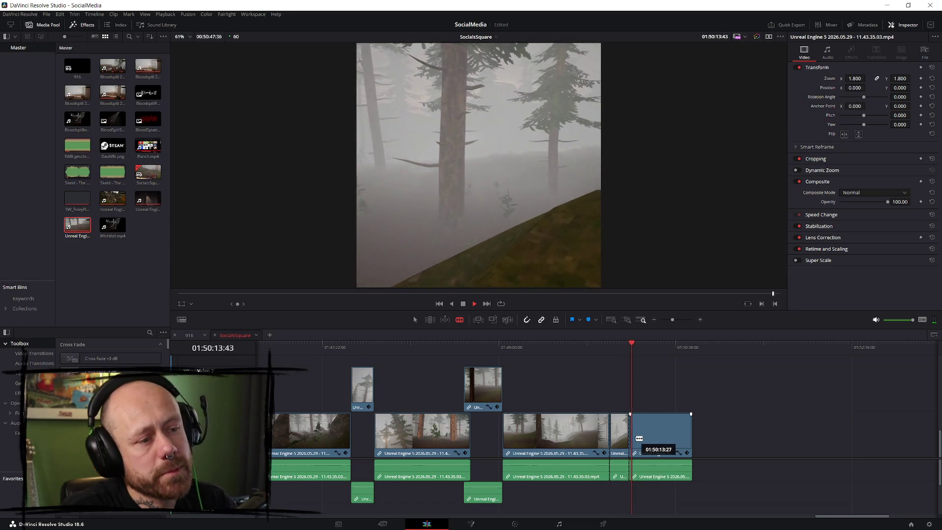
pyautogui.press('a')
pyautogui.click(624, 423)
pyautogui.moveTo(623, 423)
pyautogui.mouseDown()
pyautogui.moveTo(625, 390)
pyautogui.moveTo(637, 391)
pyautogui.mouseUp()
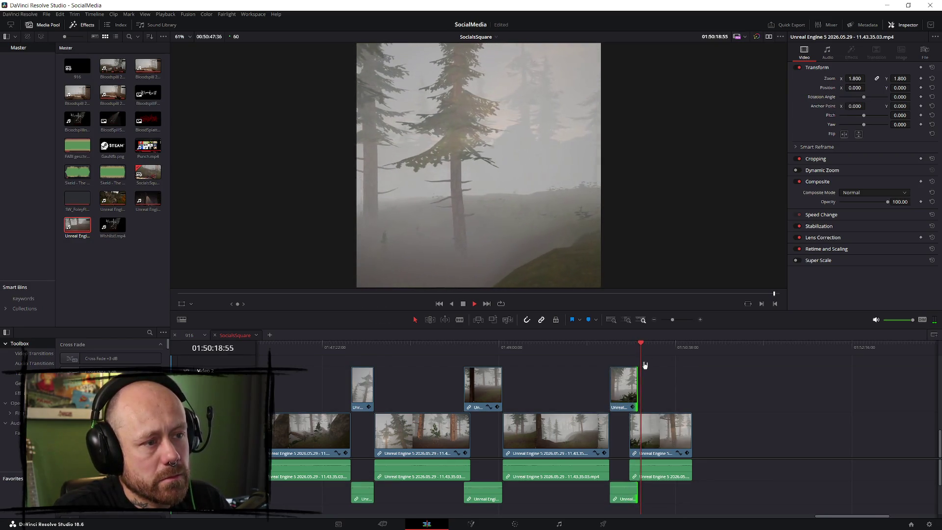
pyautogui.moveTo(637, 387); pyautogui.dragTo(642, 388)
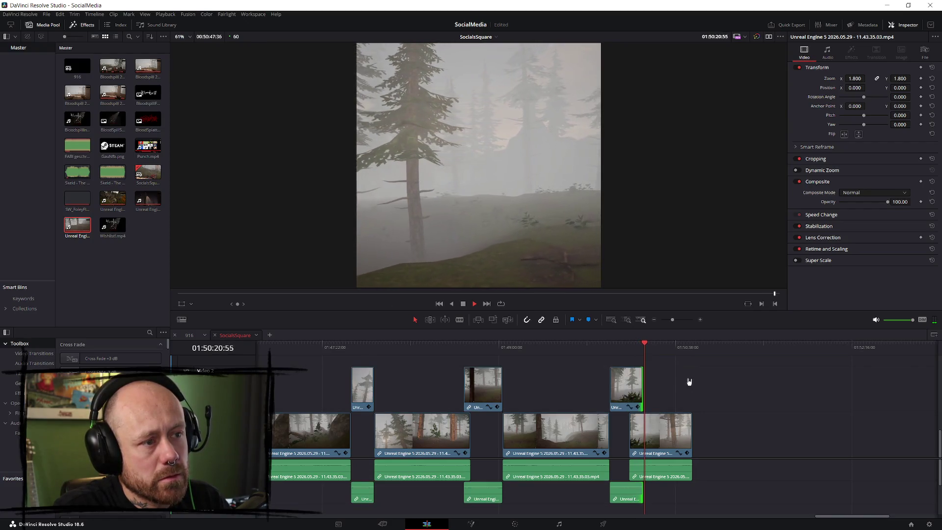
pyautogui.click(630, 352)
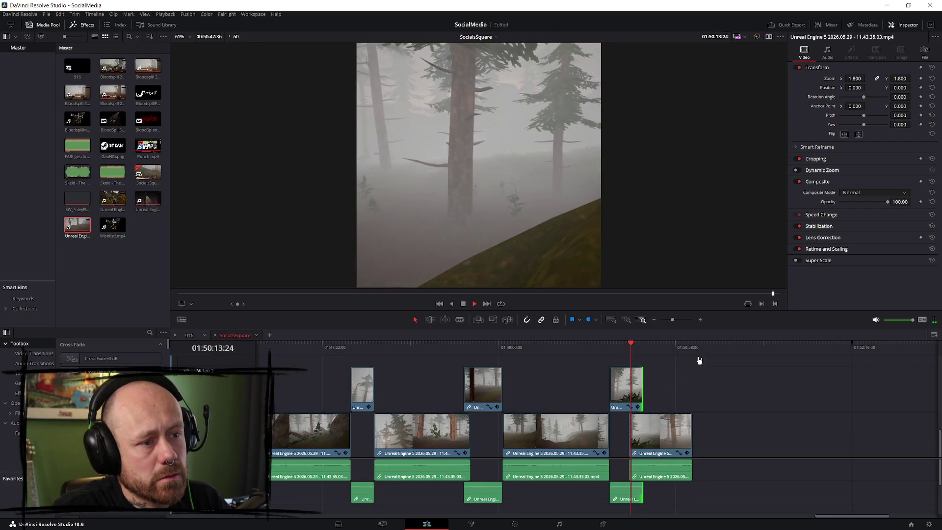
# Split the final V1 forest clip at the playhead near 01:50:25
pyautogui.click(672, 416)
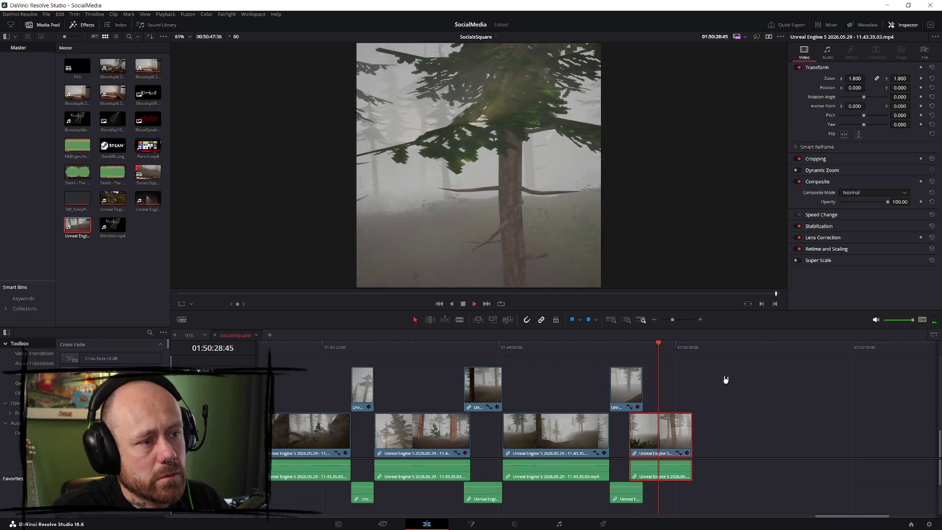
pyautogui.click(643, 351)
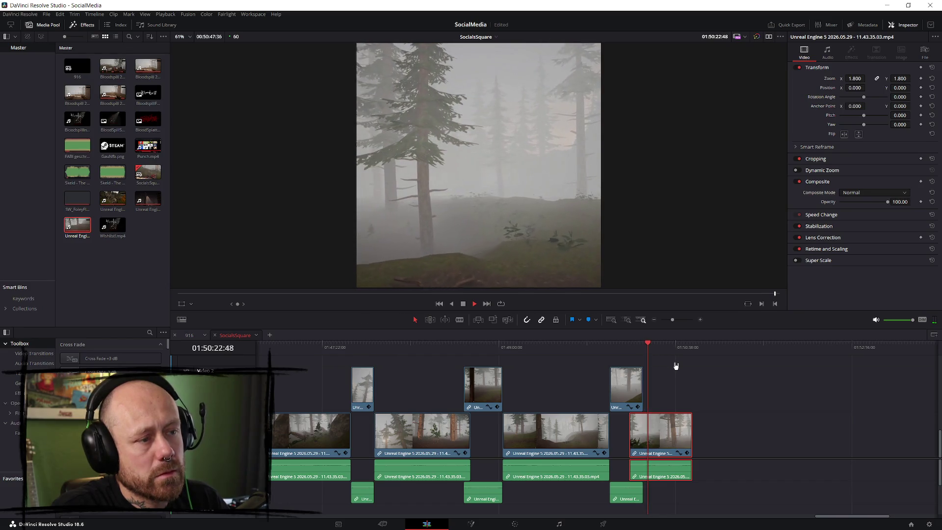
pyautogui.press('space')
pyautogui.press('b')
pyautogui.click(653, 436)
pyautogui.press('space')
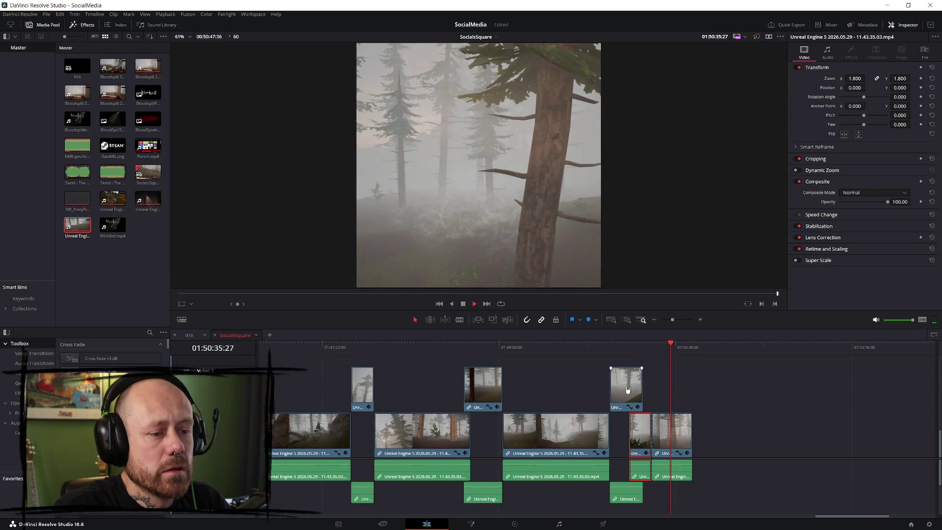
pyautogui.press('a')
pyautogui.scroll(-5, 618, 401)
# Scrub back through the timeline to the foggy forest section near 01:36:45
pyautogui.scroll(2, 619, 402)
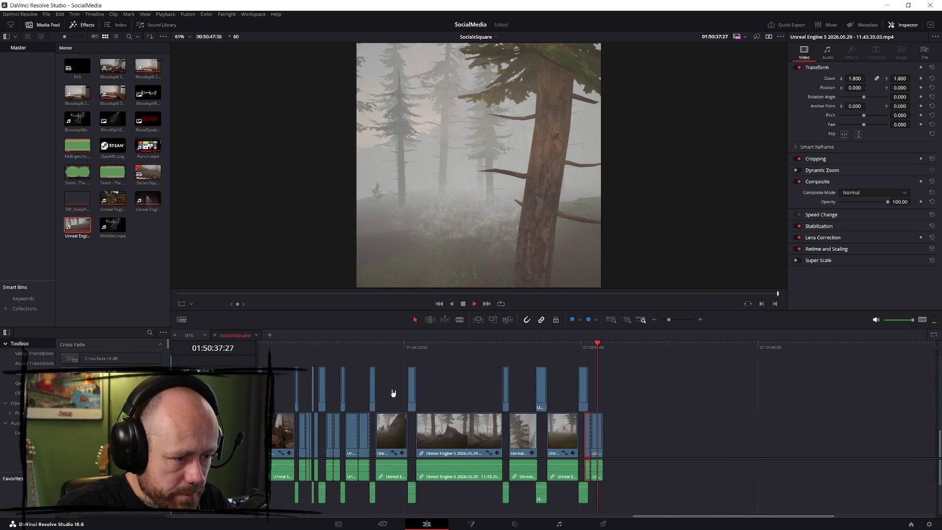
pyautogui.click(393, 347)
pyautogui.scroll(-2, 493, 389)
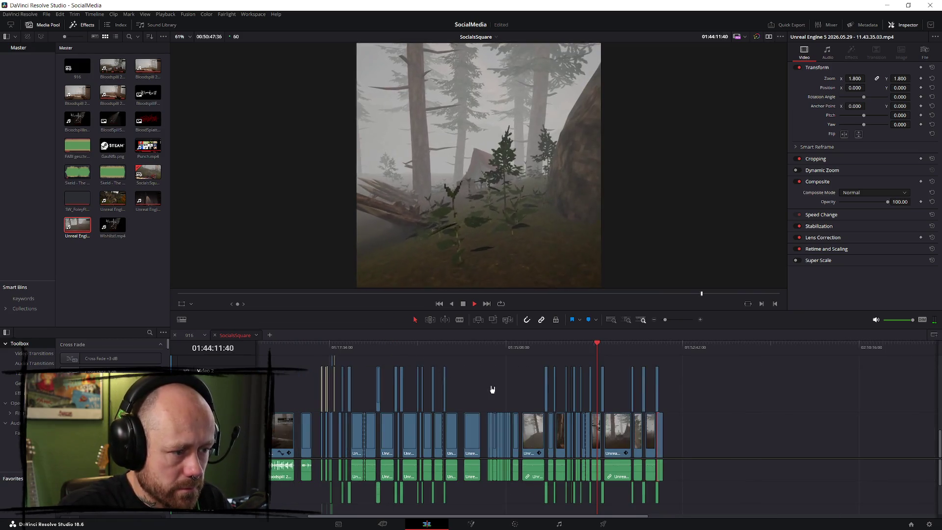
pyautogui.press('space')
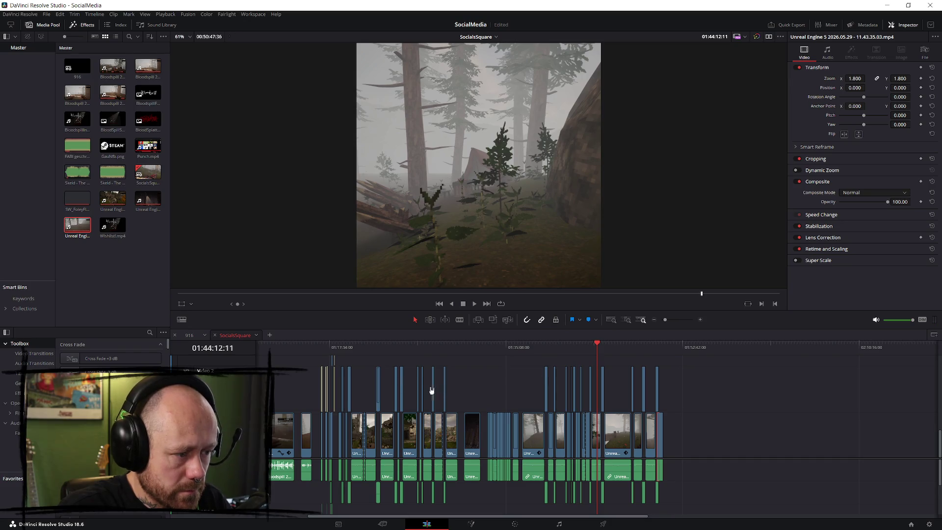
pyautogui.click(345, 348)
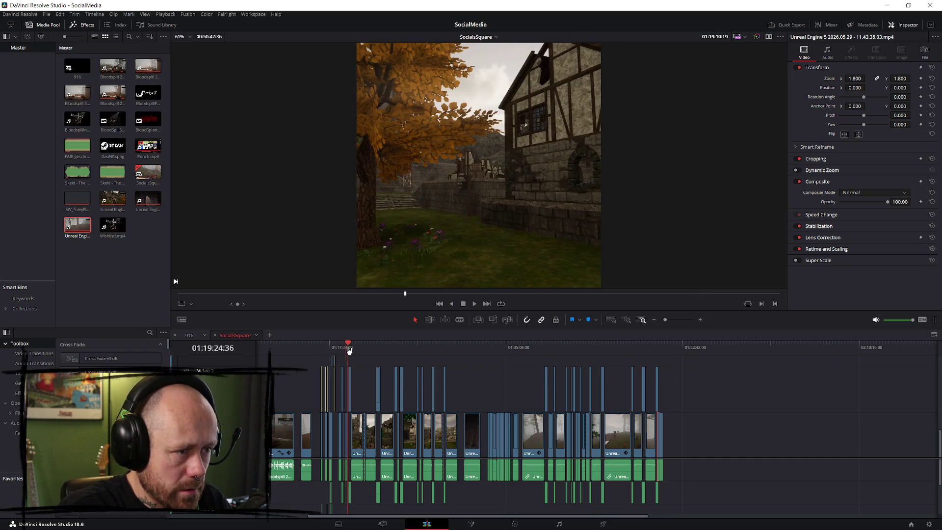
pyautogui.moveTo(348, 349); pyautogui.dragTo(386, 351)
pyautogui.moveTo(531, 354); pyautogui.dragTo(526, 355)
# Undo trial clip moves, then paste copies of the V2 clips right of the playhead at the playhead
pyautogui.moveTo(698, 388)
pyautogui.mouseDown()
pyautogui.moveTo(542, 385)
pyautogui.moveTo(766, 393)
pyautogui.mouseUp()
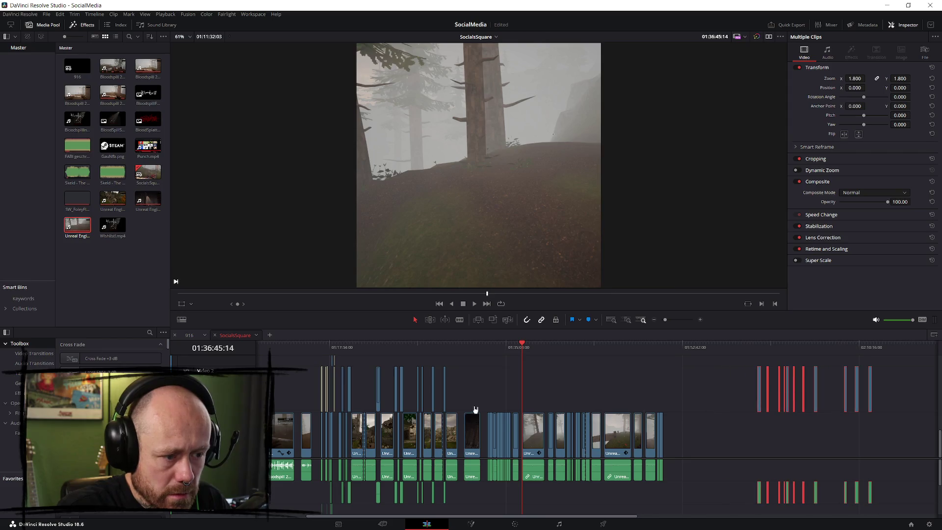
pyautogui.moveTo(519, 390)
pyautogui.mouseDown()
pyautogui.moveTo(505, 457)
pyautogui.moveTo(484, 486)
pyautogui.mouseUp()
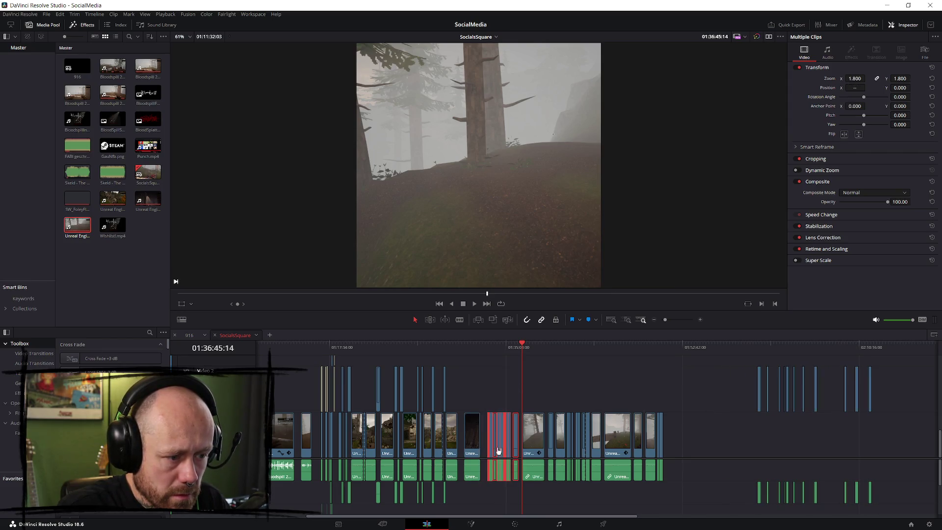
pyautogui.moveTo(520, 438); pyautogui.dragTo(726, 436)
pyautogui.moveTo(672, 403)
pyautogui.mouseDown()
pyautogui.moveTo(513, 488)
pyautogui.moveTo(519, 446)
pyautogui.moveTo(486, 446)
pyautogui.mouseUp()
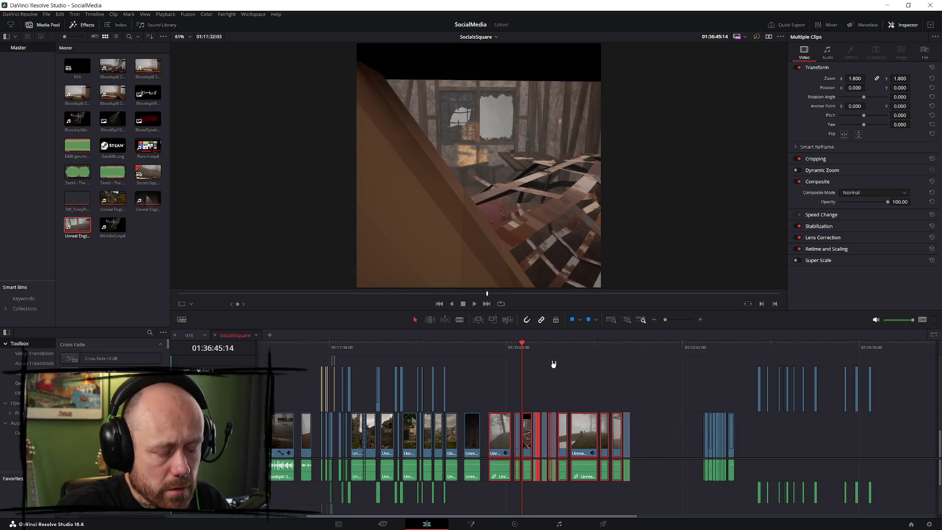
pyautogui.hotkey('ctrl', 'z')
pyautogui.hotkey('ctrl', 'z')
pyautogui.hotkey('ctrl', 'z')
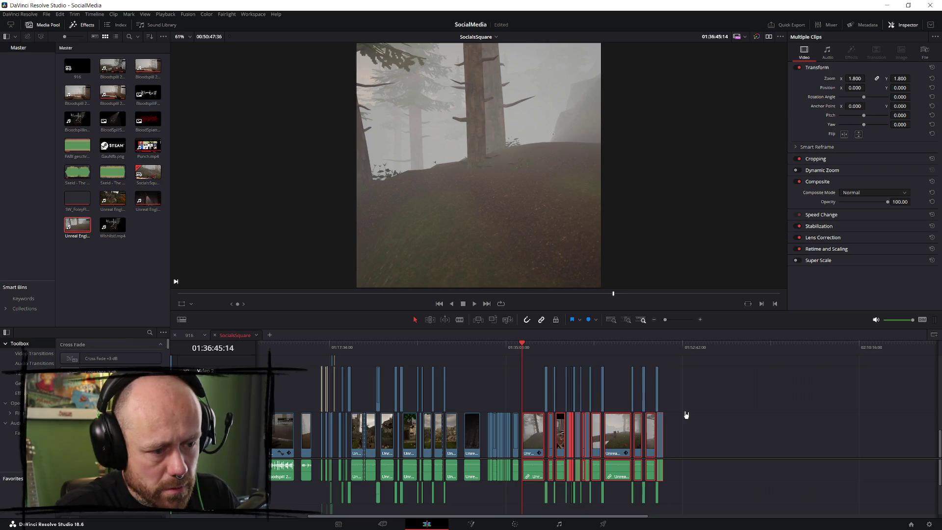
pyautogui.moveTo(719, 394)
pyautogui.mouseDown()
pyautogui.moveTo(543, 395)
pyautogui.moveTo(491, 454)
pyautogui.moveTo(569, 442)
pyautogui.moveTo(859, 442)
pyautogui.mouseUp()
pyautogui.click(682, 348)
pyautogui.hotkey('ctrl', 'v')
# Shift the earlier clip group left to close the gap before the pasted copies
pyautogui.moveTo(671, 383); pyautogui.dragTo(526, 488)
pyautogui.moveTo(530, 440); pyautogui.dragTo(498, 440)
pyautogui.hscroll(2, 833, 401)
pyautogui.moveTo(780, 378)
pyautogui.mouseDown()
pyautogui.moveTo(640, 420)
pyautogui.moveTo(842, 415)
pyautogui.moveTo(856, 443)
pyautogui.mouseUp()
# Move the selected clips back onto the playhead and butt a small isolated clip against the group
pyautogui.scroll(5, 785, 417)
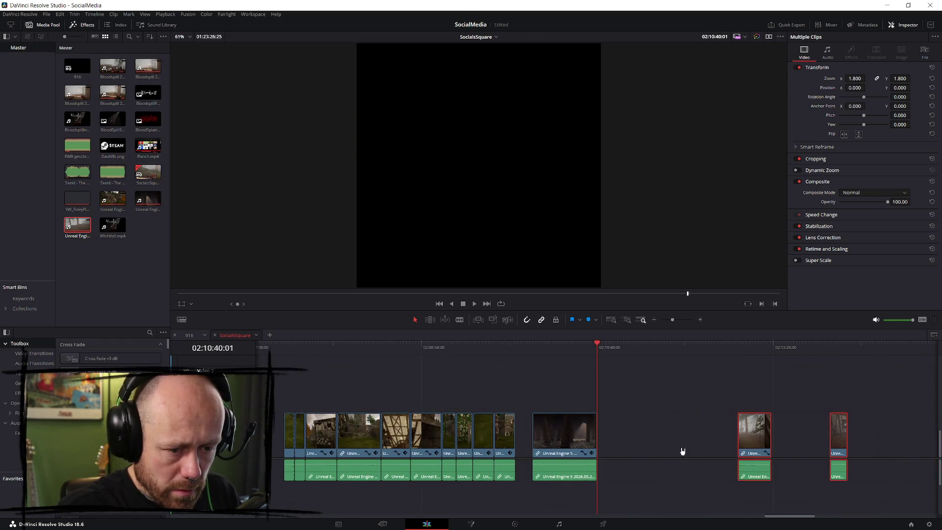
pyautogui.moveTo(695, 436)
pyautogui.mouseDown()
pyautogui.moveTo(631, 446)
pyautogui.moveTo(618, 437)
pyautogui.mouseUp()
pyautogui.scroll(-3, 669, 431)
pyautogui.click(641, 351)
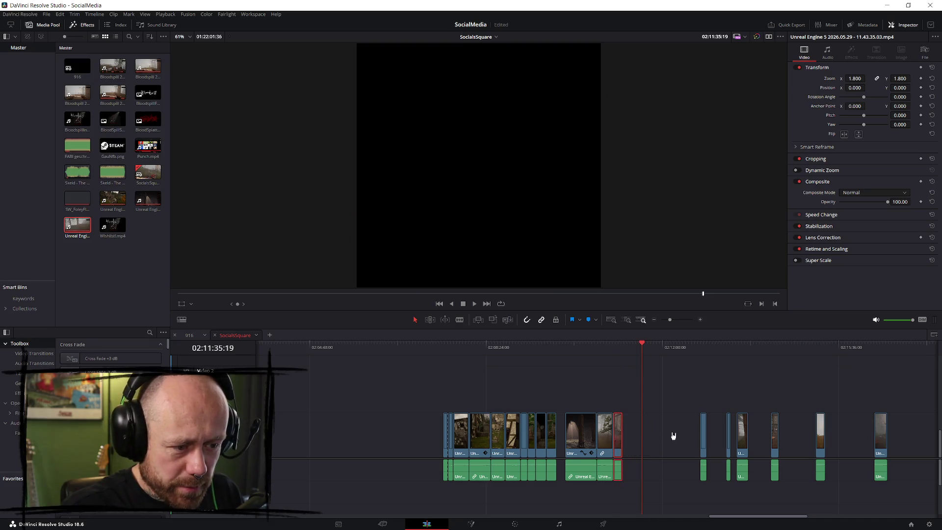
pyautogui.moveTo(633, 395)
pyautogui.mouseDown()
pyautogui.moveTo(610, 448)
pyautogui.moveTo(620, 447)
pyautogui.mouseUp()
pyautogui.click(705, 433)
pyautogui.moveTo(705, 436); pyautogui.dragTo(639, 436)
# Pull the remaining far-right short clips left onto the group's end, finishing near 02:12:30
pyautogui.click(635, 344)
pyautogui.scroll(4, 715, 414)
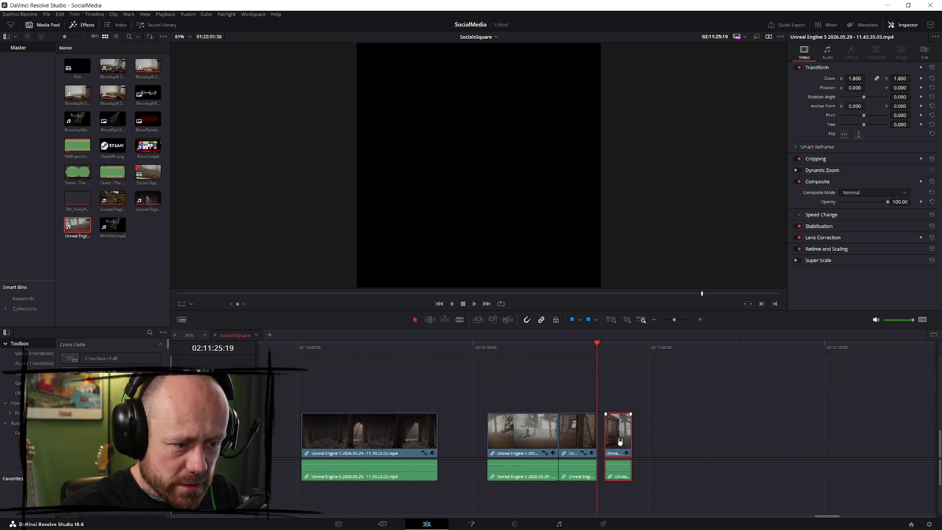
pyautogui.click(820, 437)
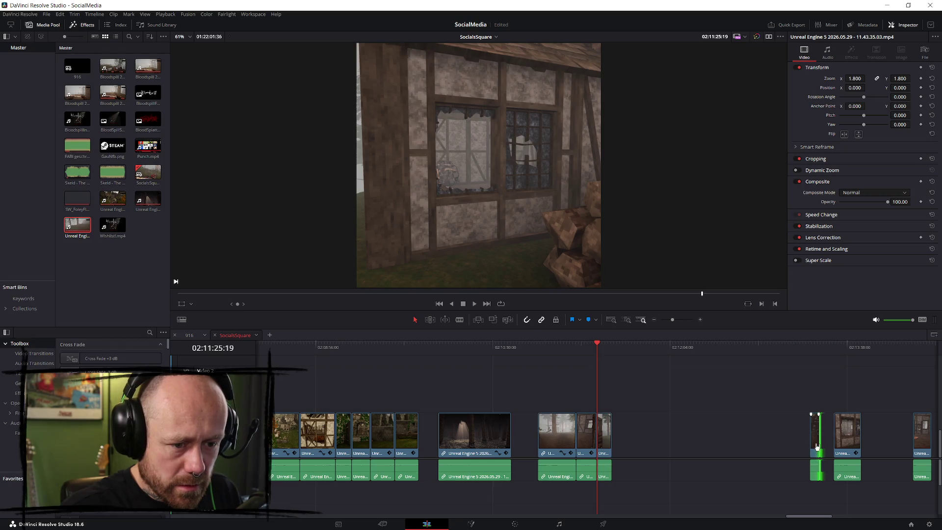
pyautogui.moveTo(816, 450); pyautogui.dragTo(622, 445)
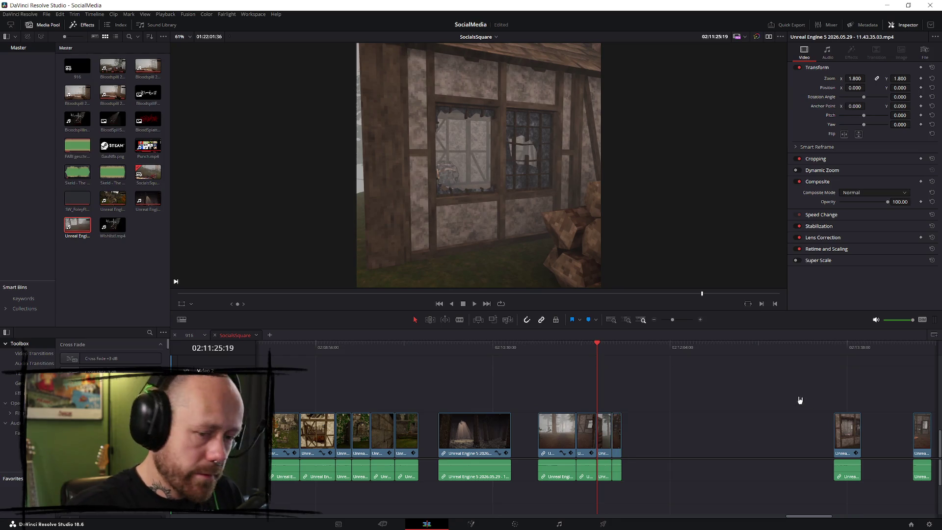
pyautogui.moveTo(847, 439); pyautogui.dragTo(635, 447)
pyautogui.moveTo(927, 442); pyautogui.dragTo(663, 447)
pyautogui.hotkey('ctrl', '-')
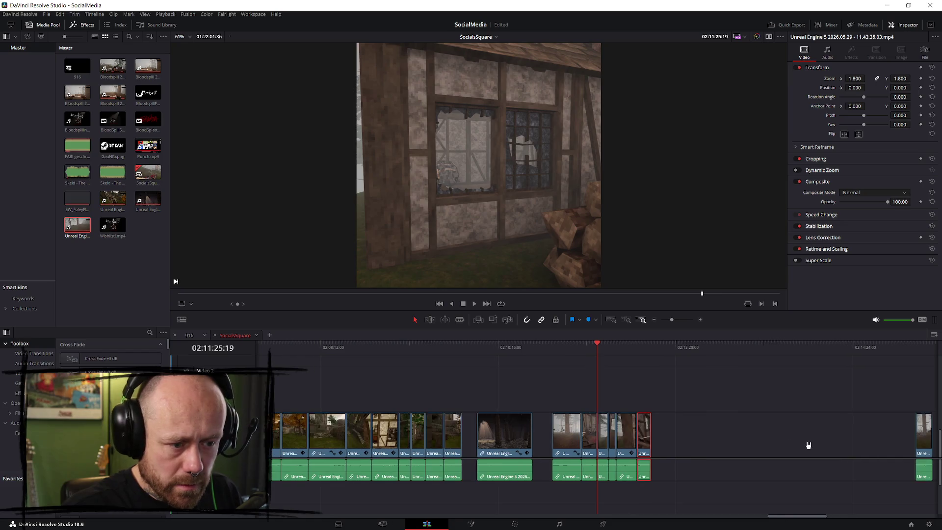
pyautogui.hotkey('ctrl', '-')
pyautogui.moveTo(830, 448); pyautogui.dragTo(642, 447)
pyautogui.moveTo(906, 441); pyautogui.dragTo(653, 442)
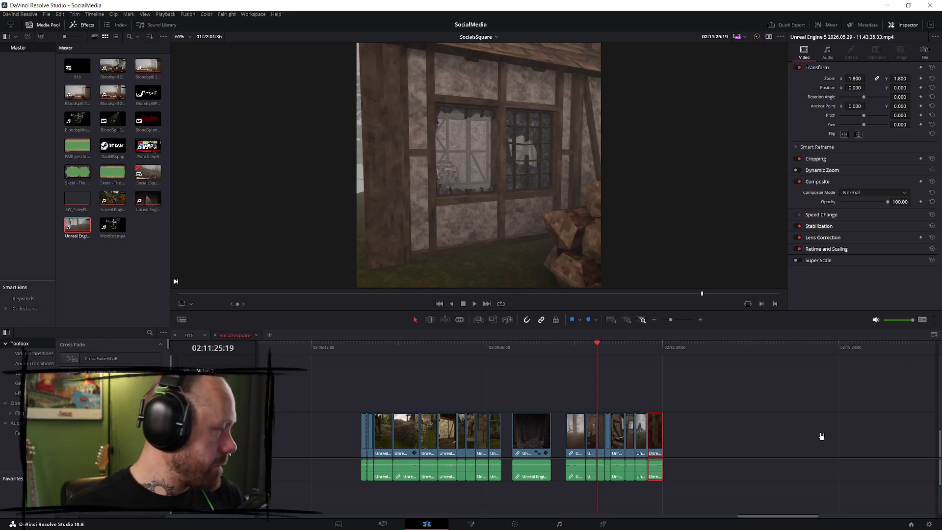
pyautogui.press('q')
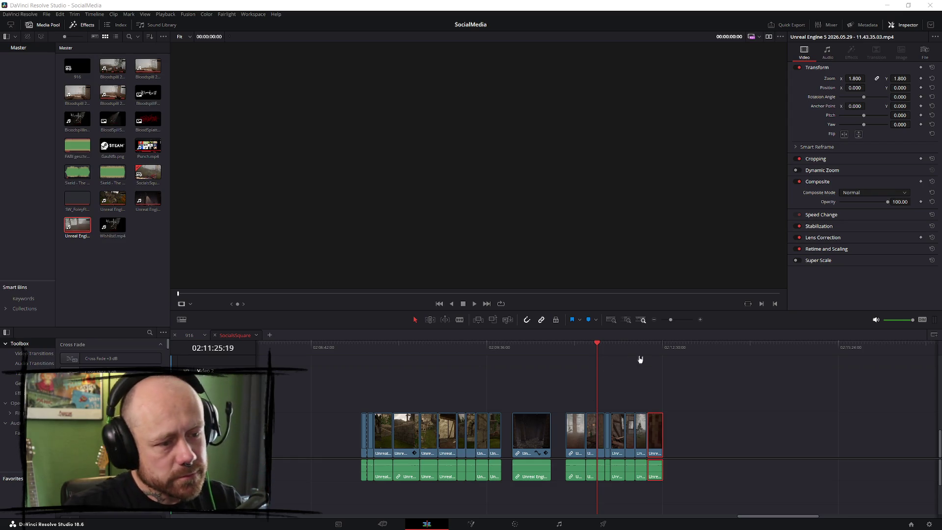
# Zoom the SocialsSquare timeline and preview the last clips by jumping the playhead between them
pyautogui.click(673, 346)
pyautogui.scroll(-3, 770, 399)
pyautogui.scroll(4, 736, 403)
pyautogui.scroll(-3, 762, 396)
pyautogui.click(734, 347)
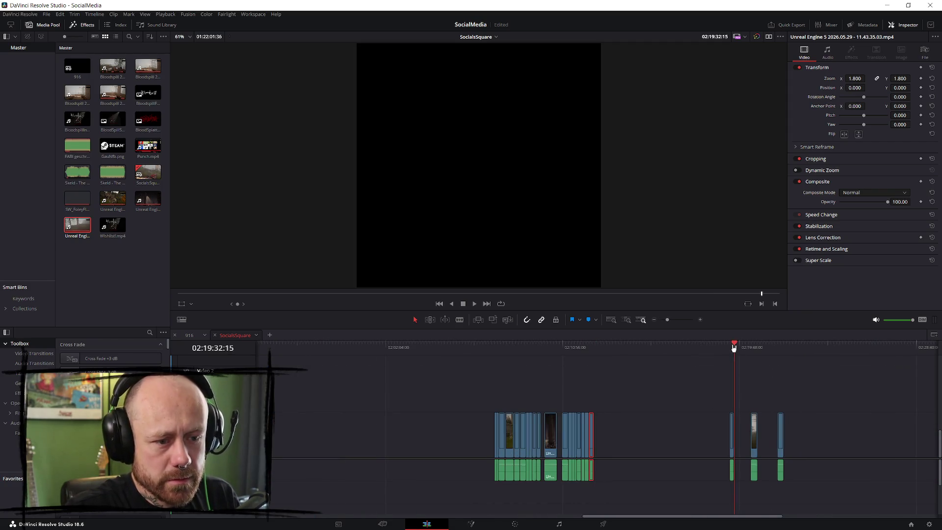
pyautogui.click(730, 346)
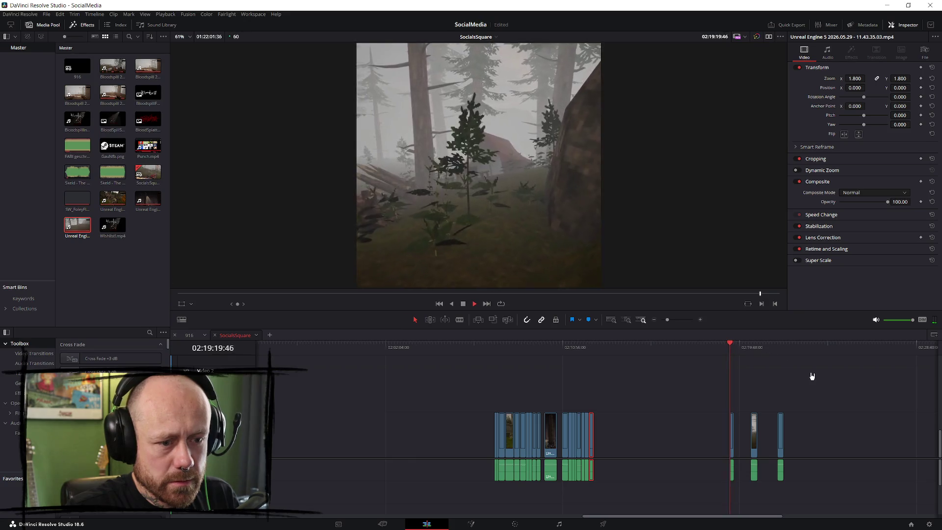
pyautogui.scroll(3, 827, 377)
pyautogui.click(665, 349)
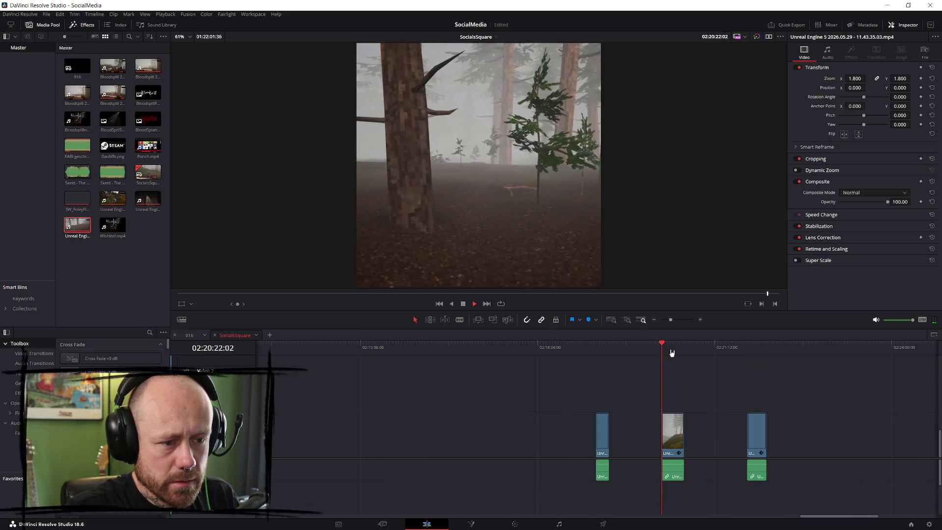
pyautogui.click(747, 348)
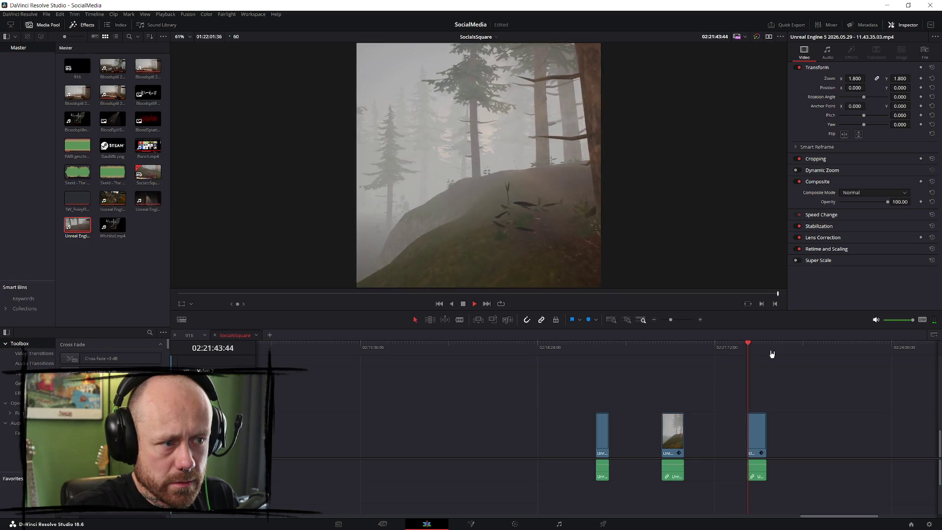
pyautogui.scroll(-3, 610, 378)
pyautogui.click(439, 348)
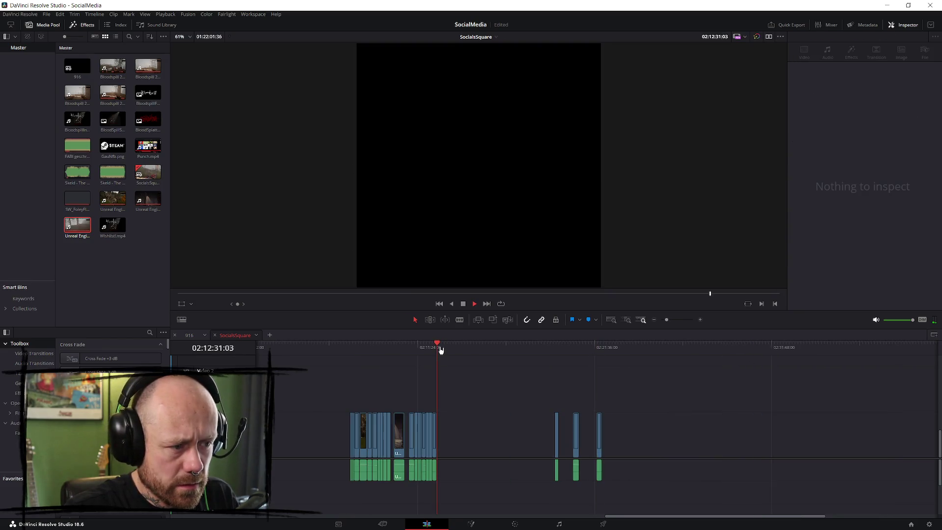
# Drag the three isolated clips left so they sit right after the clip group
pyautogui.moveTo(558, 443); pyautogui.dragTo(438, 449)
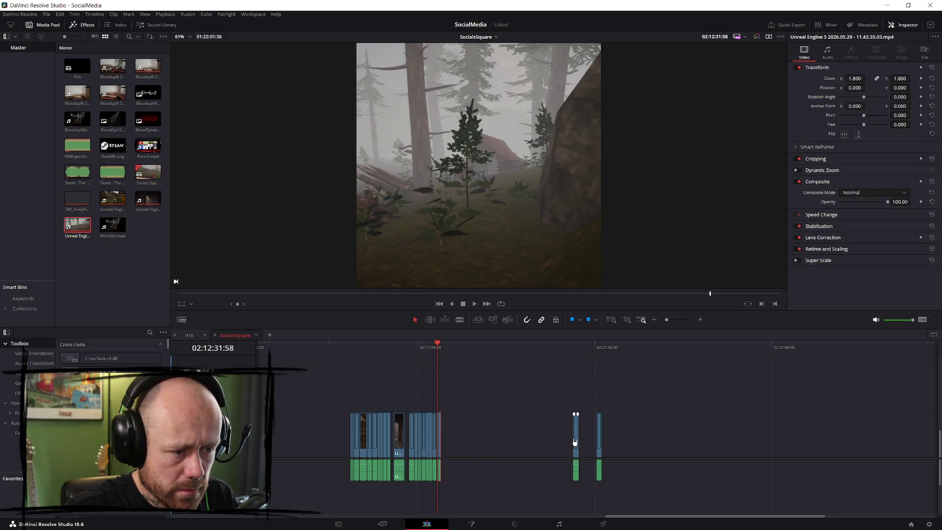
pyautogui.moveTo(575, 442); pyautogui.dragTo(443, 444)
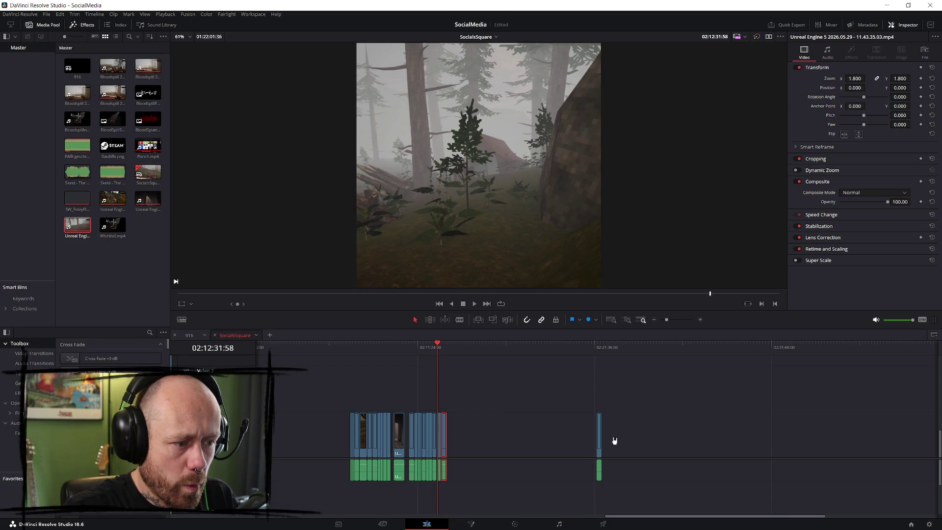
pyautogui.moveTo(596, 438); pyautogui.dragTo(471, 447)
# Play the final foggy-forest clips, then park the playhead just past the last clip
pyautogui.click(461, 349)
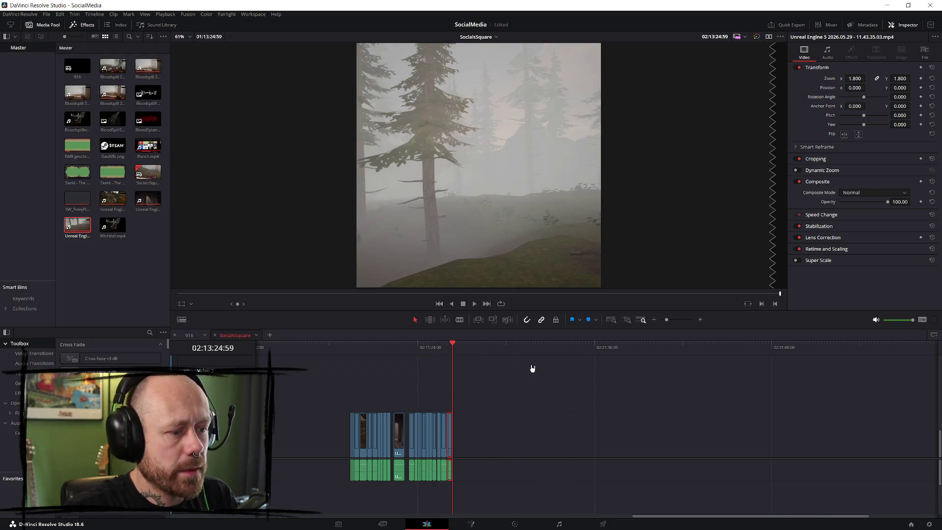
pyautogui.click(470, 351)
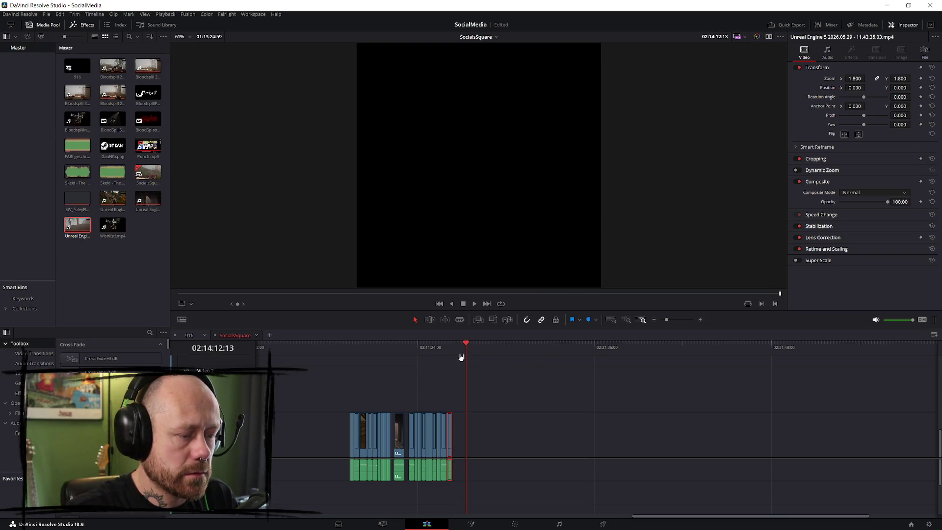
pyautogui.click(461, 351)
pyautogui.scroll(3, 587, 400)
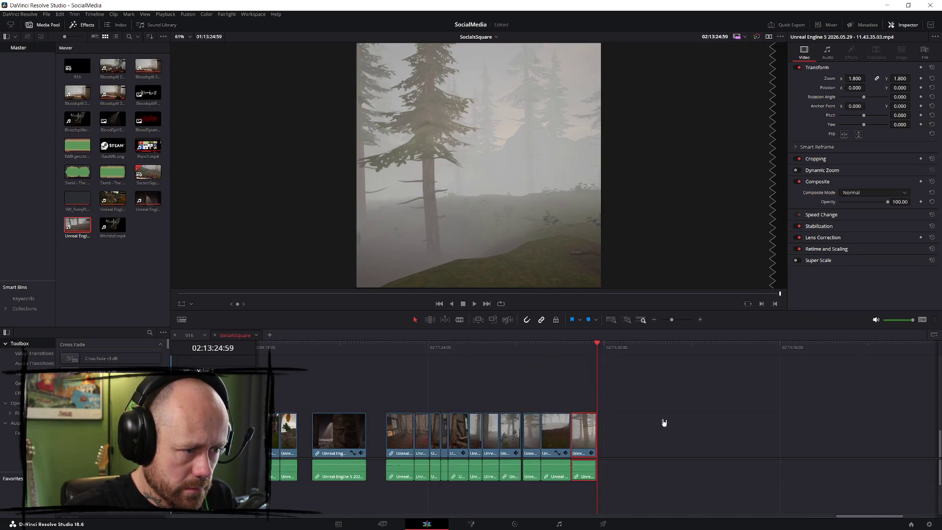
pyautogui.click(552, 360)
pyautogui.press('space')
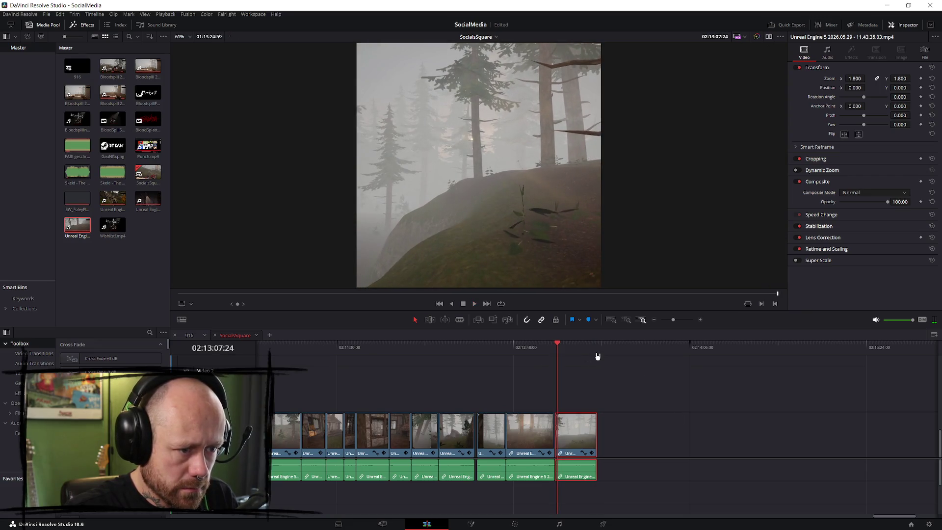
pyautogui.press('space')
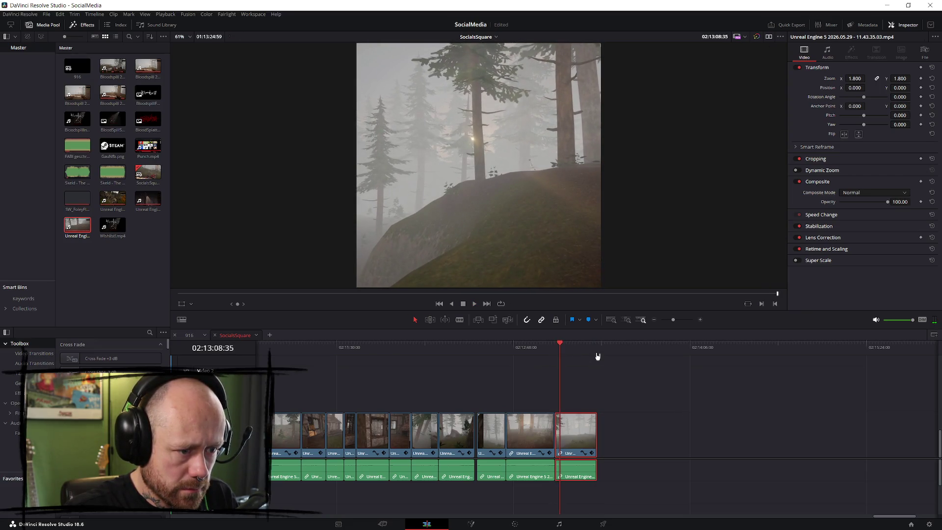
pyautogui.scroll(-3, 638, 393)
pyautogui.click(626, 345)
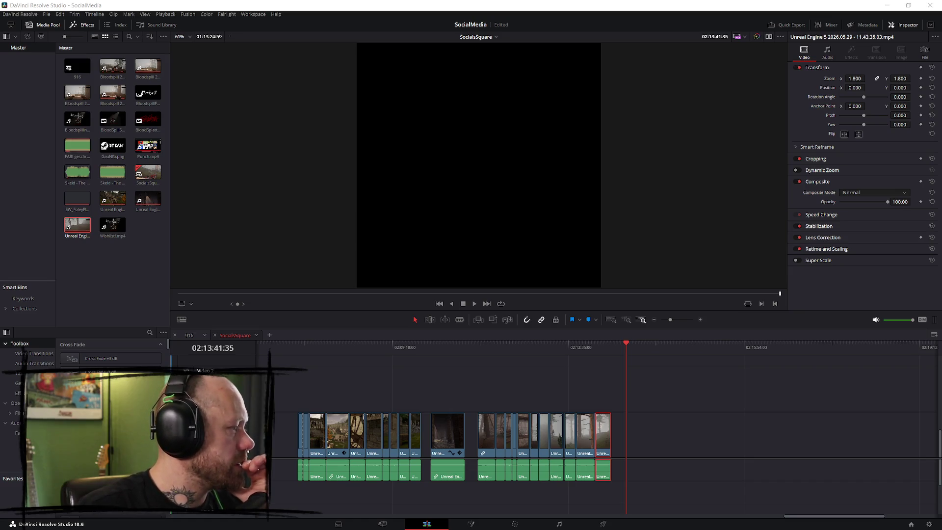
# Drop the lava-cave clip after the forest clips and set its Zoom to 1.8
pyautogui.moveTo(113, 225); pyautogui.dragTo(668, 432)
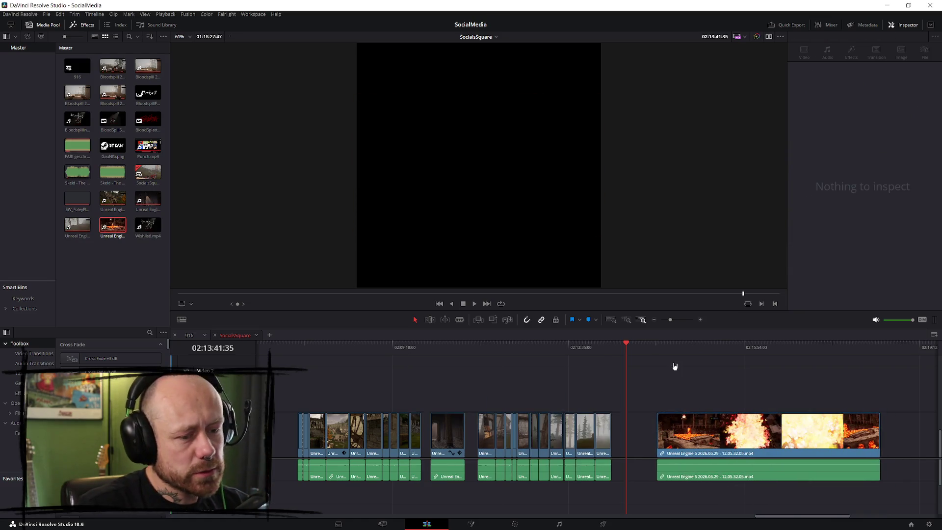
pyautogui.click(664, 347)
pyautogui.press('space')
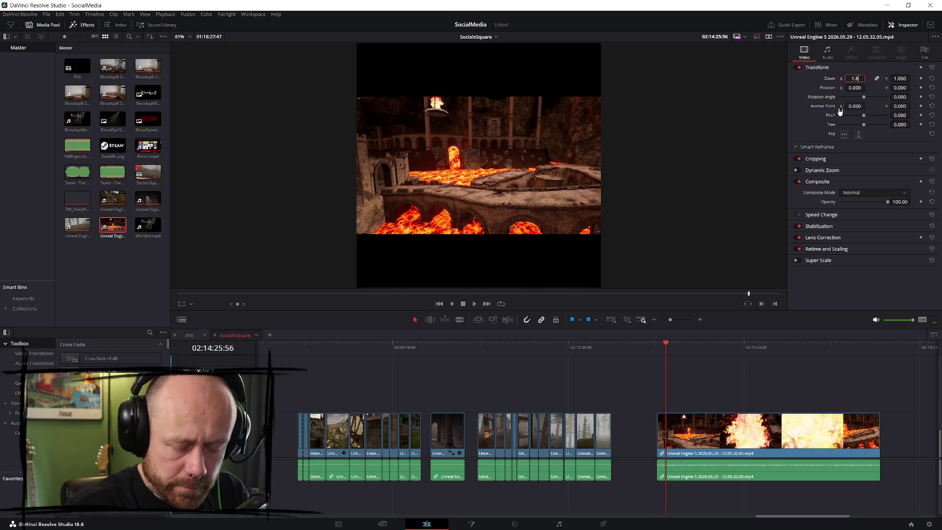
pyautogui.press('Return')
# Play through the zoomed lava clip to check the vertical framing
pyautogui.press('Up')
pyautogui.press('space')
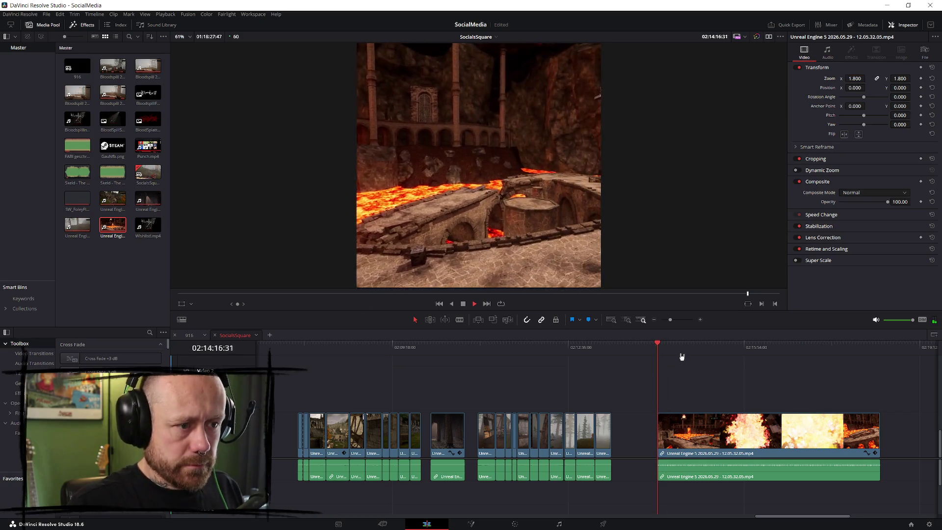
pyautogui.click(668, 347)
pyautogui.press('space')
pyautogui.scroll(2, 746, 364)
pyautogui.click(592, 347)
# Make two Blade cuts in the lava clip and review the short section between them
pyautogui.press('space')
pyautogui.press('b')
pyautogui.click(601, 433)
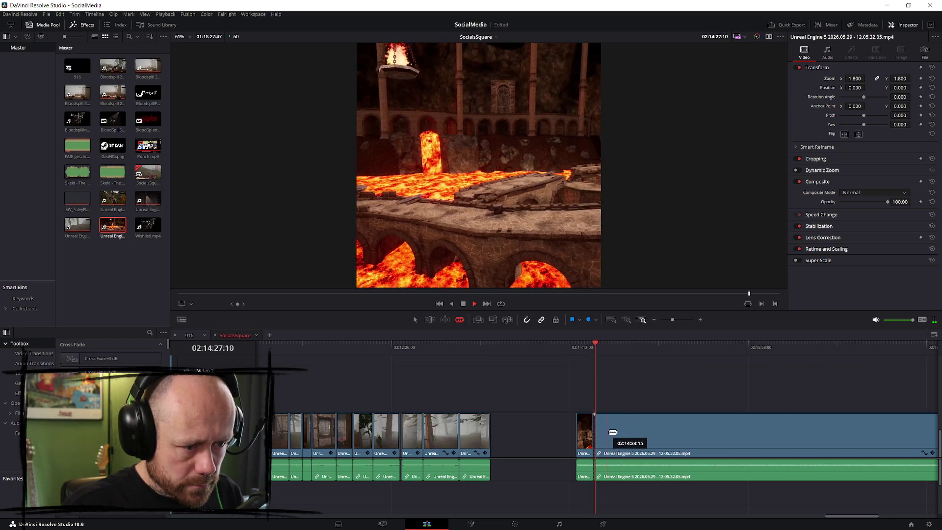
pyautogui.click(619, 431)
pyautogui.press('a')
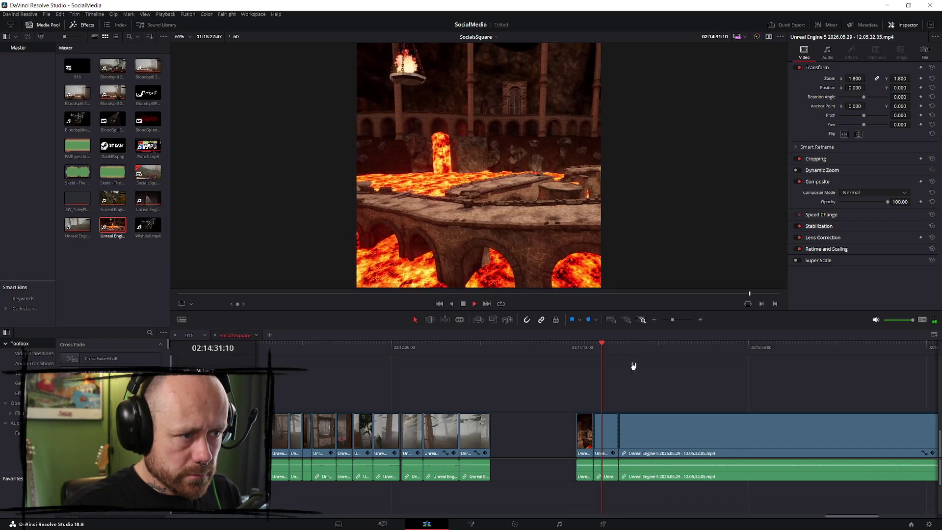
pyautogui.click(610, 438)
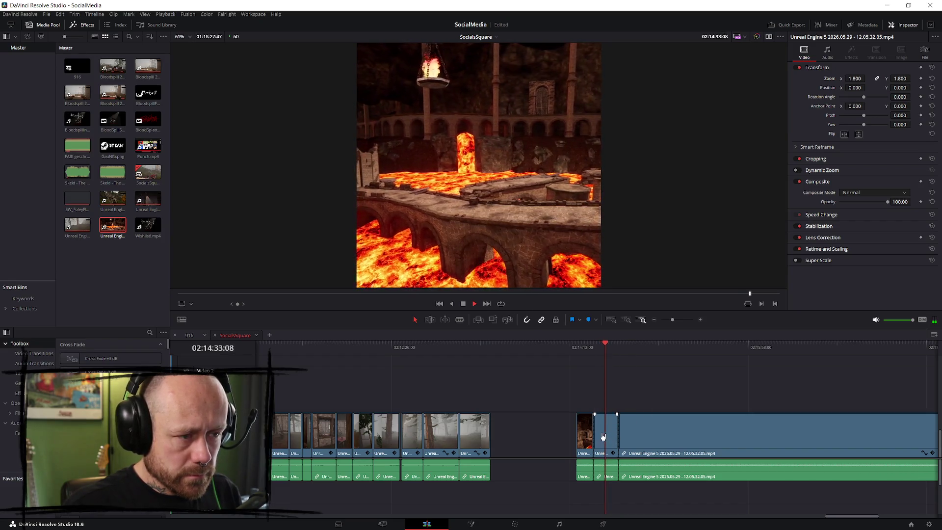
pyautogui.press('space')
pyautogui.click(604, 353)
pyautogui.press('space')
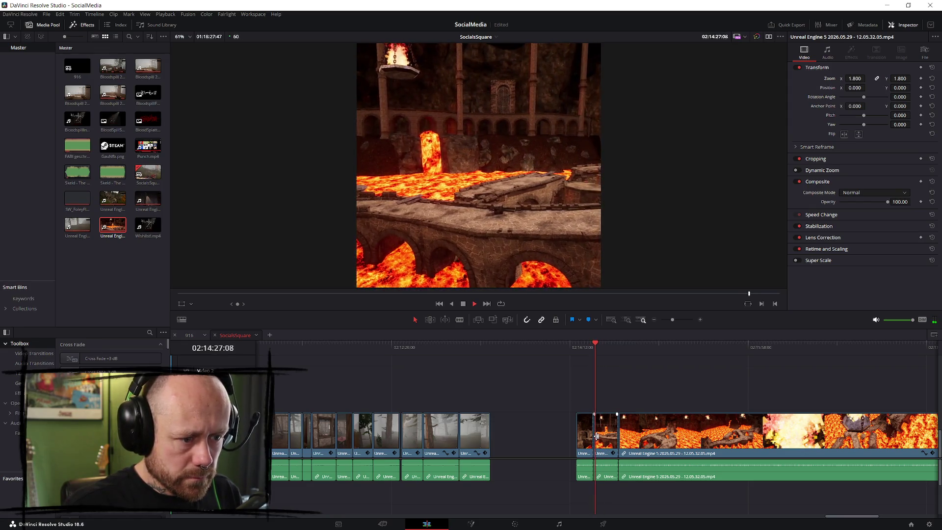
# Split the lava clip again and lift the cut-off piece onto V2
pyautogui.scroll(2, 699, 438)
pyautogui.scroll(1, 698, 438)
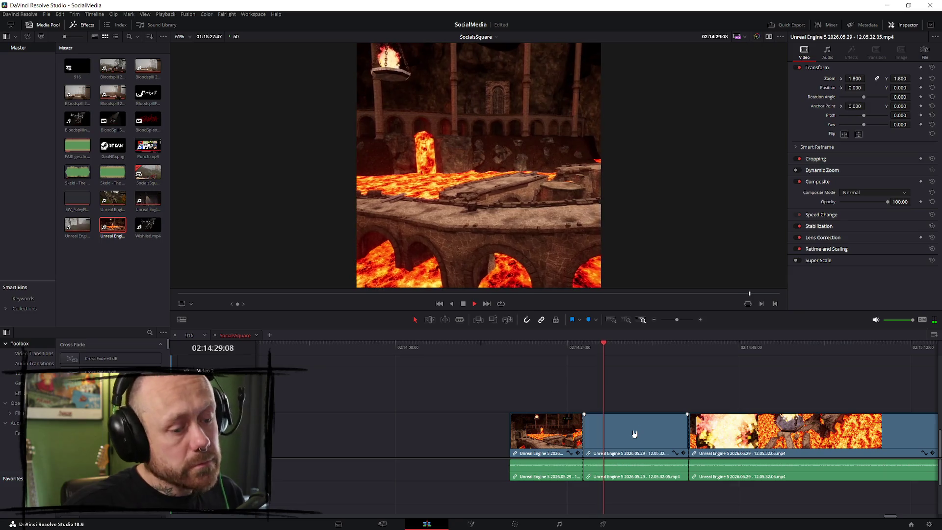
pyautogui.press('b')
pyautogui.click(613, 432)
pyautogui.press('a')
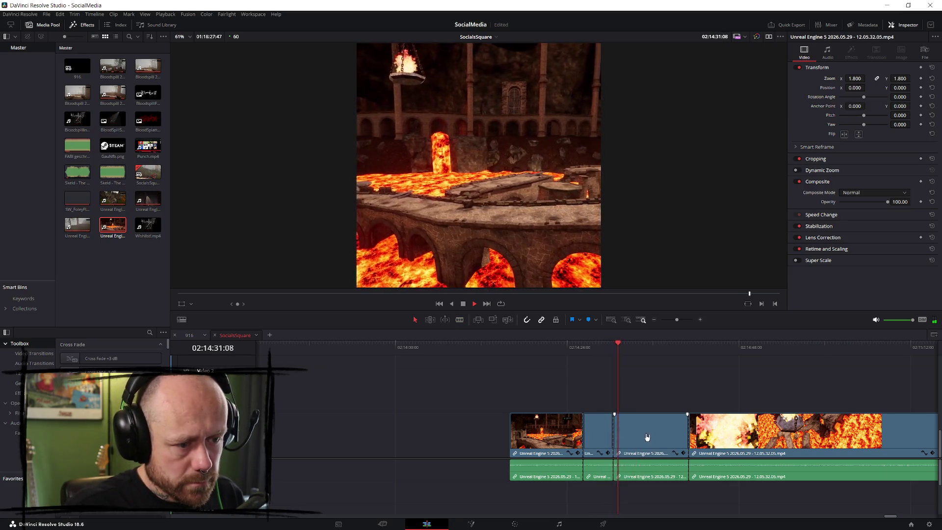
pyautogui.moveTo(648, 437); pyautogui.dragTo(649, 390)
# Trim the V2 piece's end to the playhead and extend the next lava clip's start to meet it
pyautogui.click(689, 387)
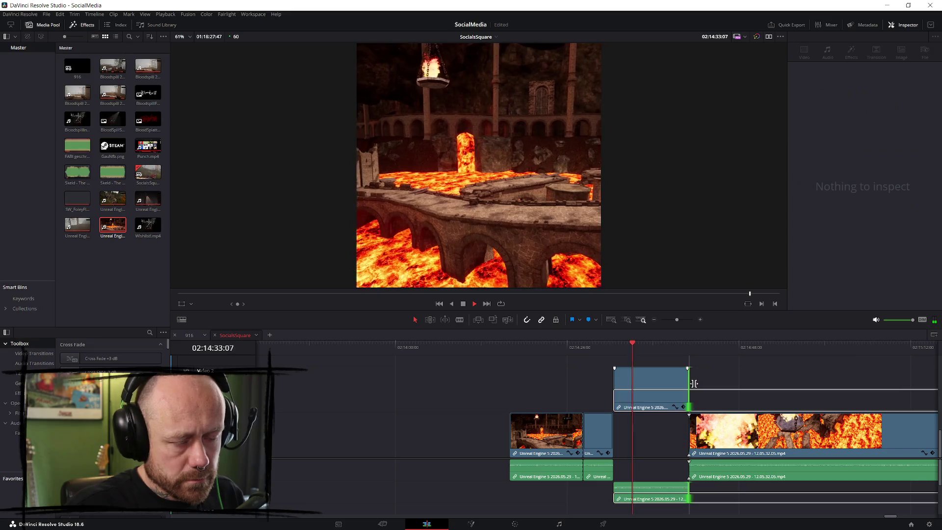
pyautogui.scroll(-1, 715, 368)
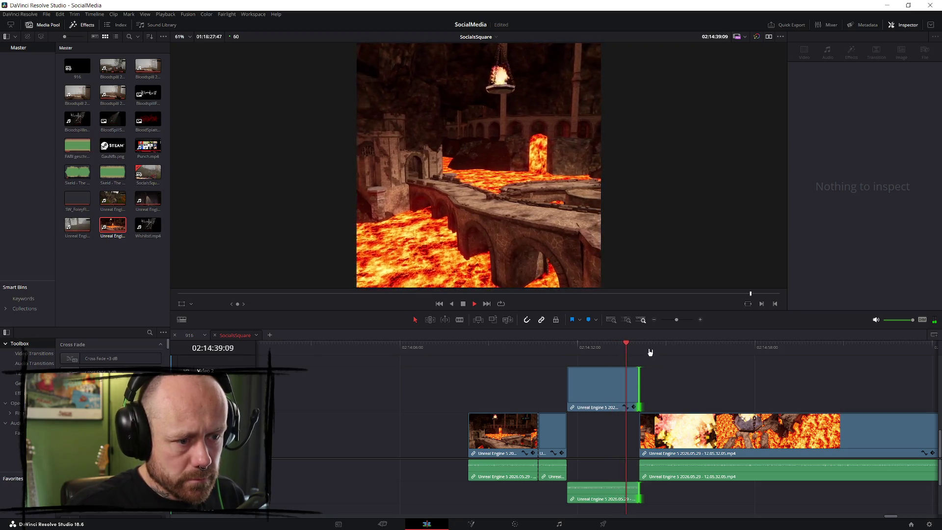
pyautogui.press('space')
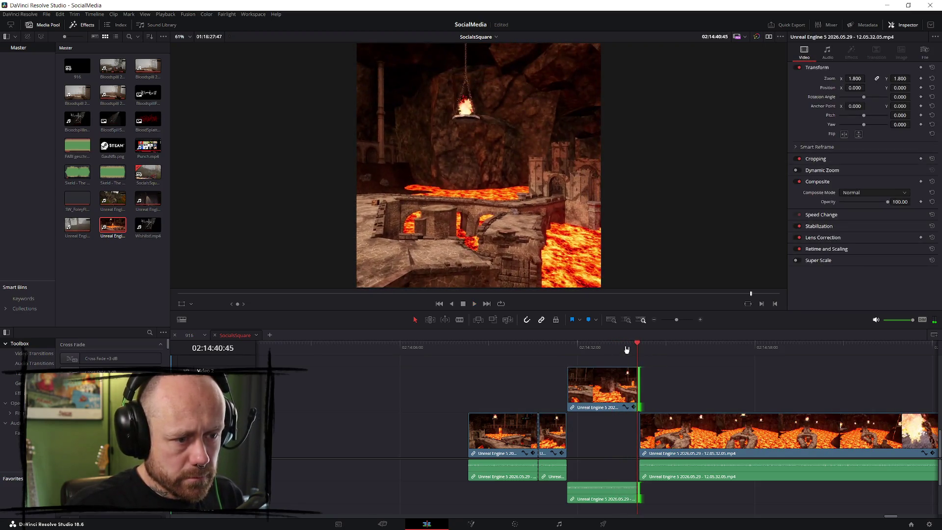
pyautogui.moveTo(635, 382); pyautogui.dragTo(631, 383)
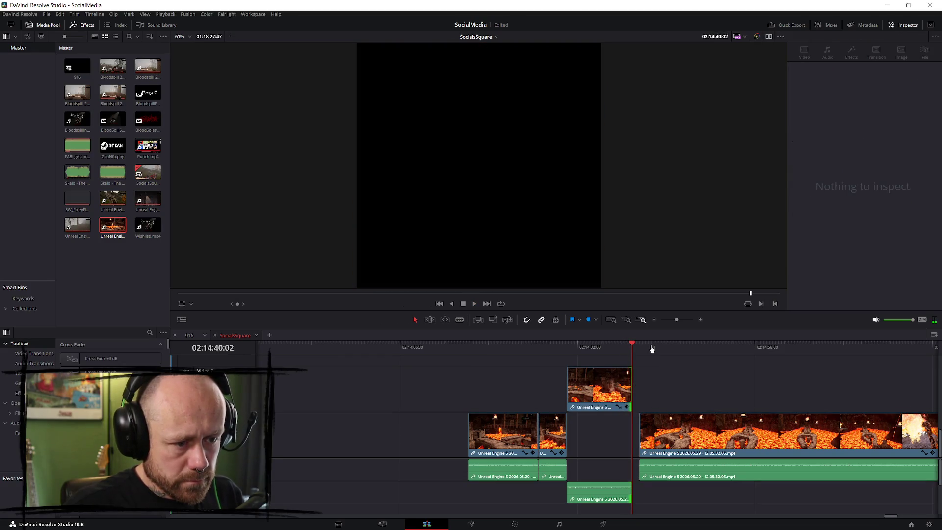
pyautogui.moveTo(644, 432); pyautogui.dragTo(637, 433)
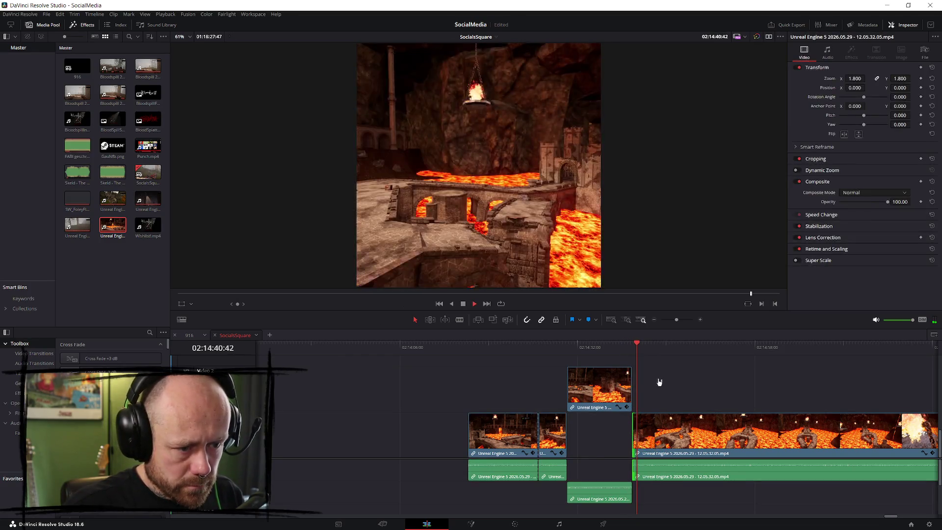
pyautogui.press('space')
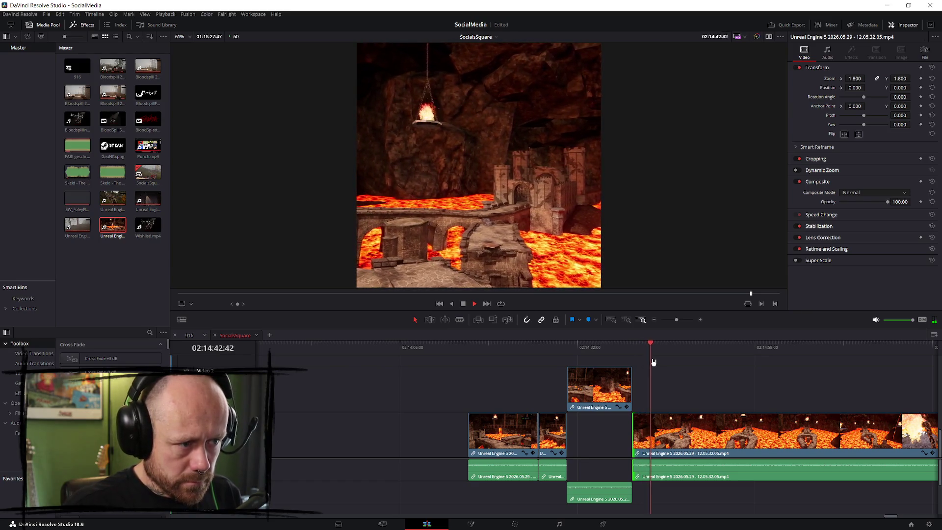
pyautogui.scroll(-1, 638, 392)
pyautogui.moveTo(599, 343); pyautogui.dragTo(619, 345)
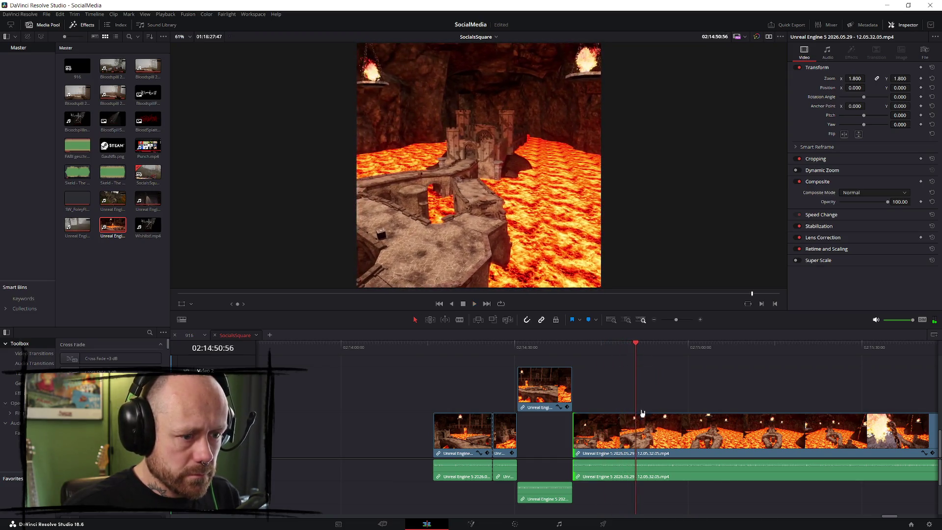
# Cut a lava section, lift it onto V2, and trim the lower clip to start after it
pyautogui.press('b')
pyautogui.click(642, 435)
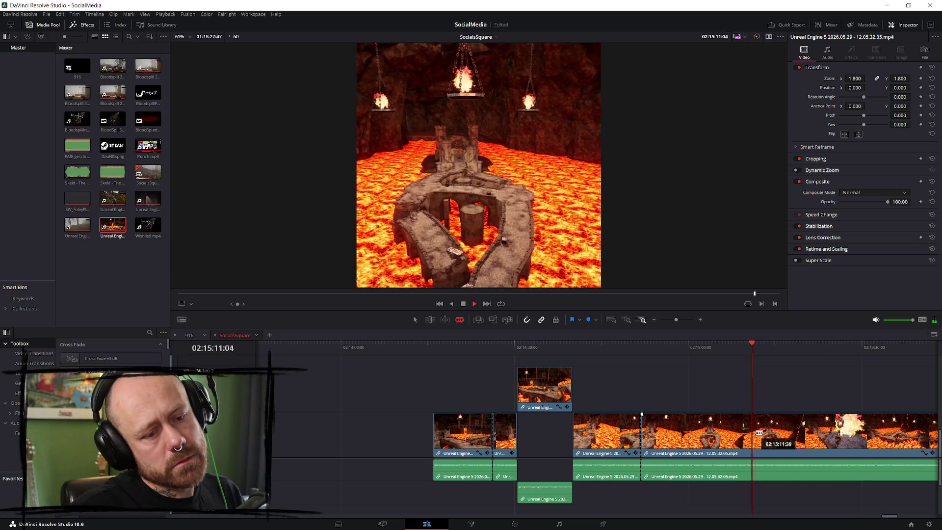
pyautogui.click(759, 433)
pyautogui.press('a')
pyautogui.moveTo(746, 434); pyautogui.dragTo(748, 387)
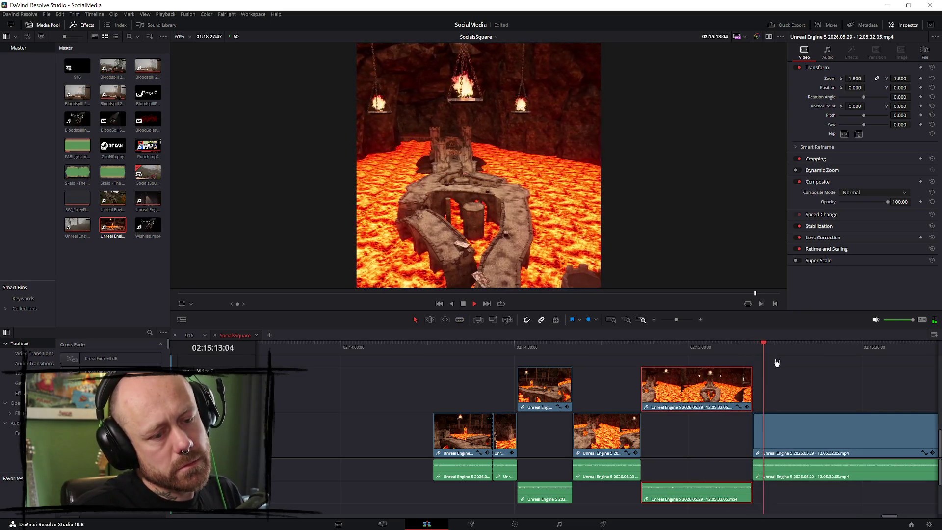
pyautogui.hscroll(5, 852, 393)
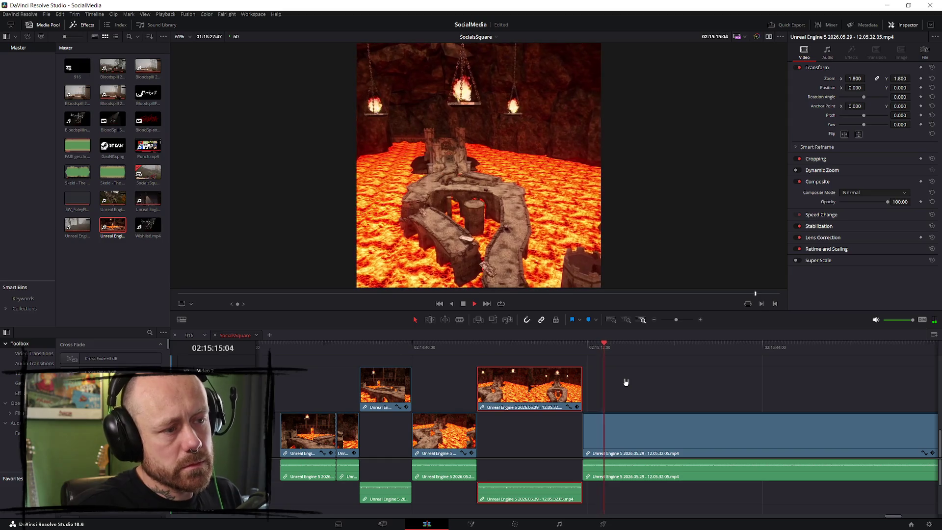
pyautogui.moveTo(582, 387); pyautogui.dragTo(621, 388)
pyautogui.moveTo(584, 432); pyautogui.dragTo(622, 432)
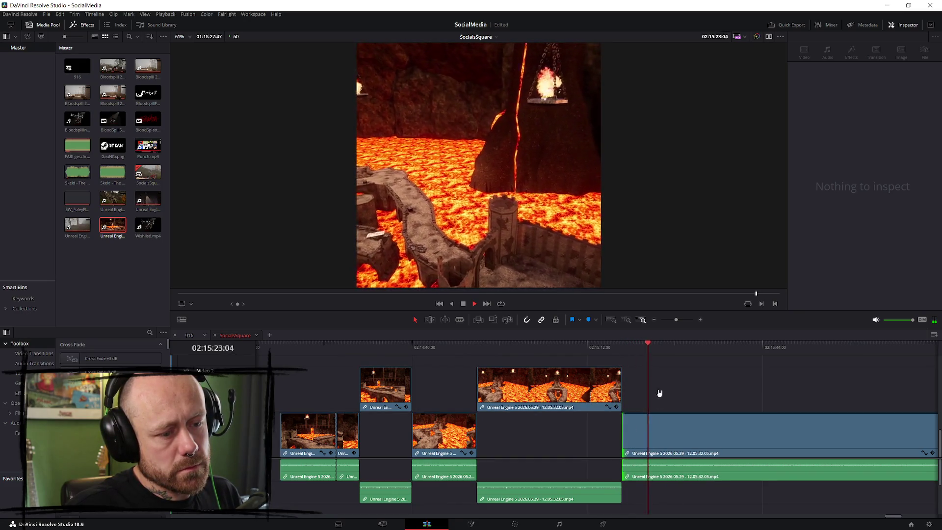
# Scrub to a new cut point and split the lava clip there with Ctrl+B
pyautogui.click(674, 358)
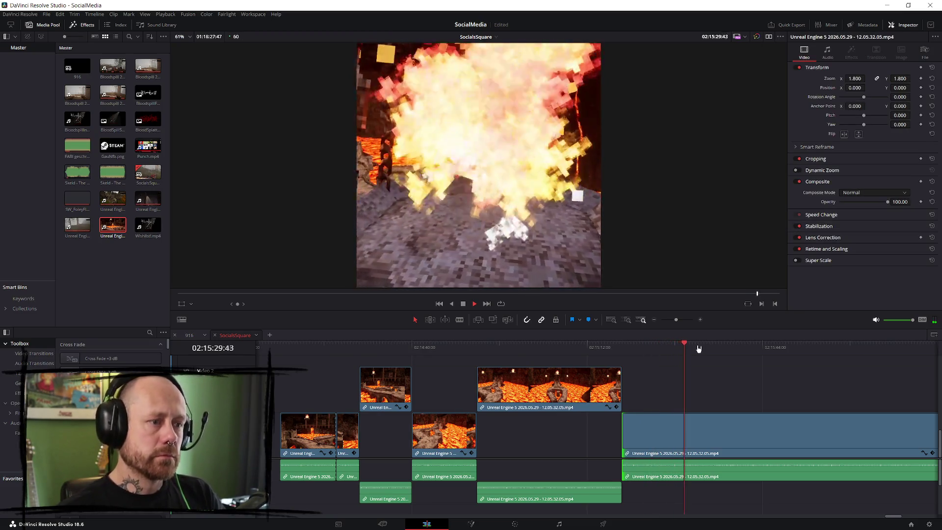
pyautogui.moveTo(699, 348); pyautogui.dragTo(680, 349)
pyautogui.press('space')
pyautogui.hotkey('ctrl', 'b')
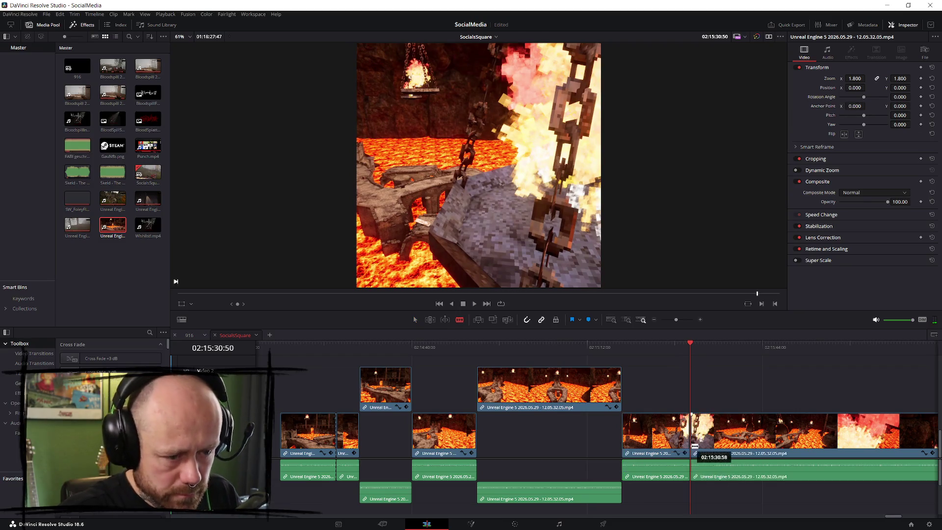
pyautogui.press('space')
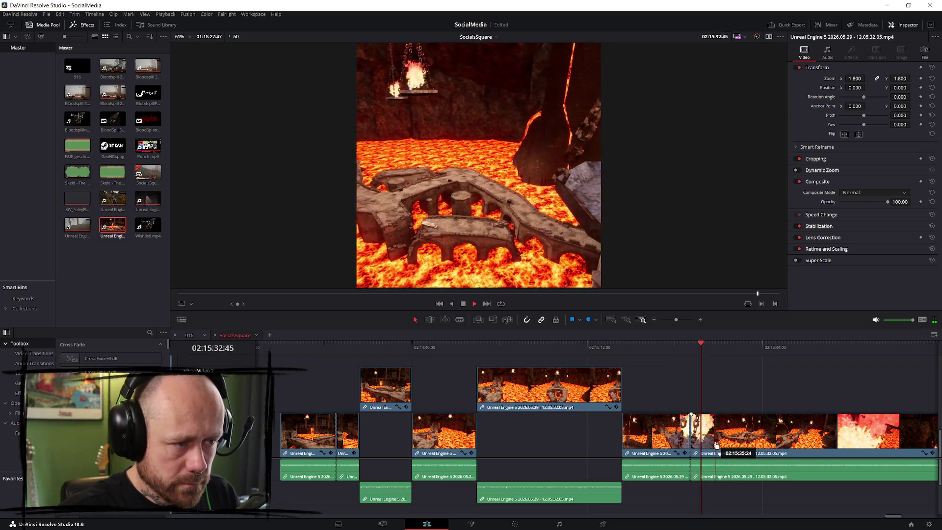
pyautogui.press('a')
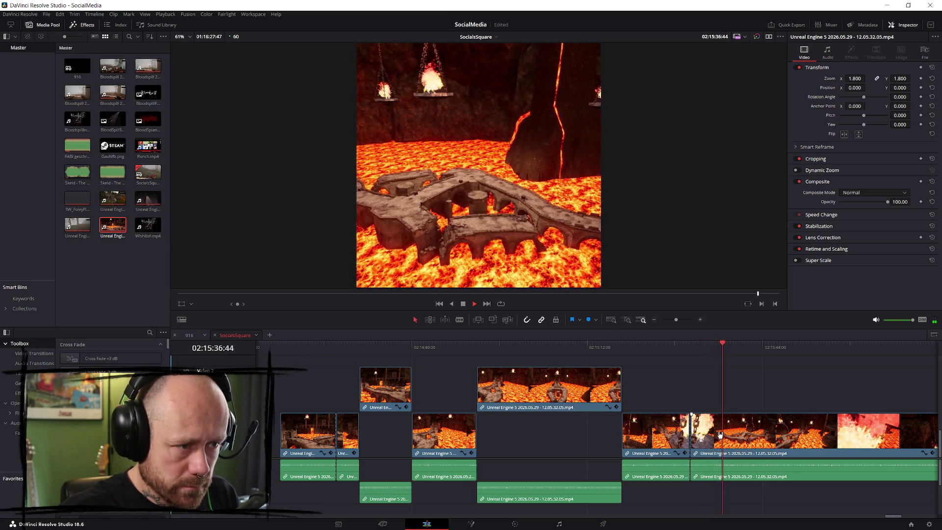
# Blade two more cuts, lift that section onto V2, and trim the V1 clip to follow it
pyautogui.press('b')
pyautogui.click(725, 432)
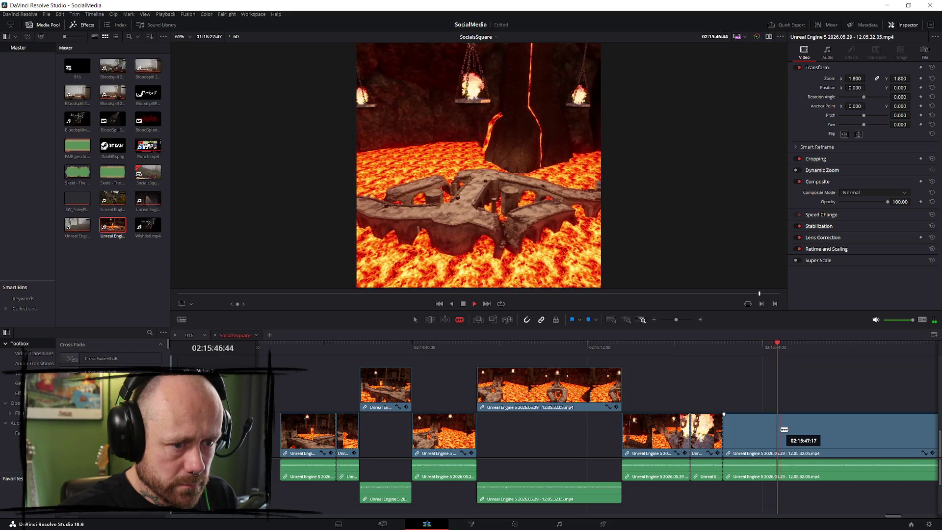
pyautogui.click(782, 431)
pyautogui.press('a')
pyautogui.moveTo(747, 421)
pyautogui.mouseDown()
pyautogui.moveTo(747, 375)
pyautogui.moveTo(800, 385)
pyautogui.mouseUp()
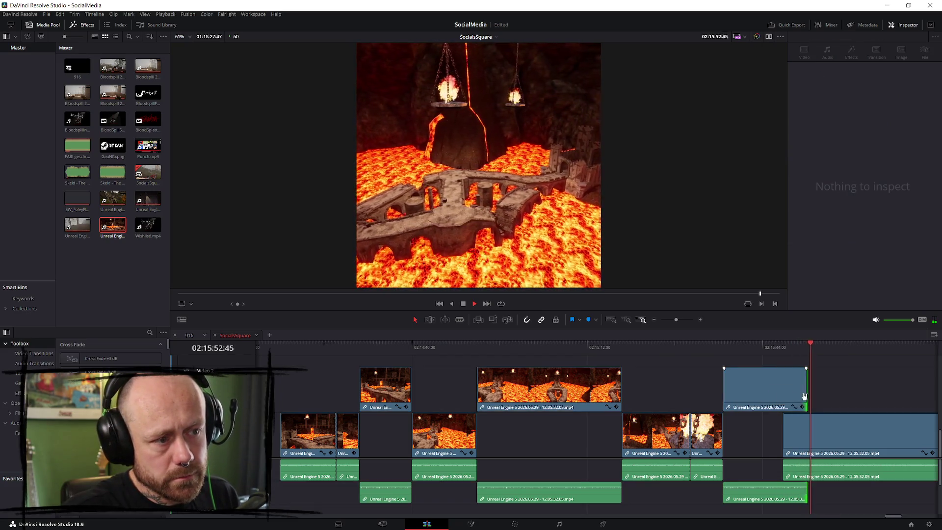
pyautogui.moveTo(788, 427); pyautogui.dragTo(814, 427)
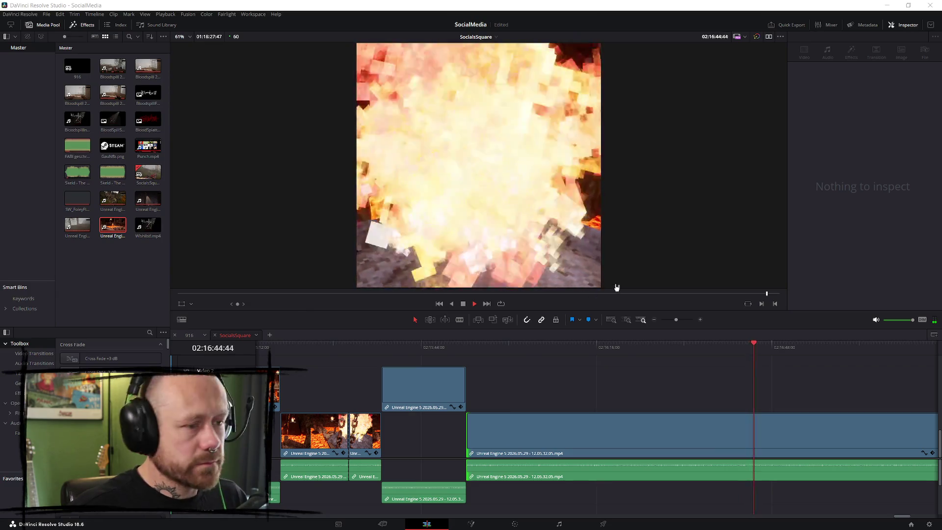
pyautogui.scroll(-3, 671, 357)
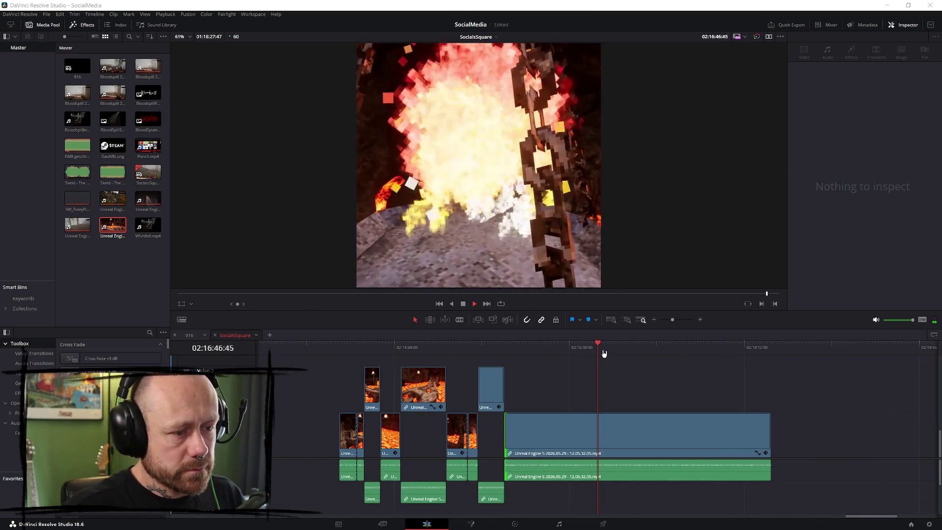
pyautogui.click(604, 353)
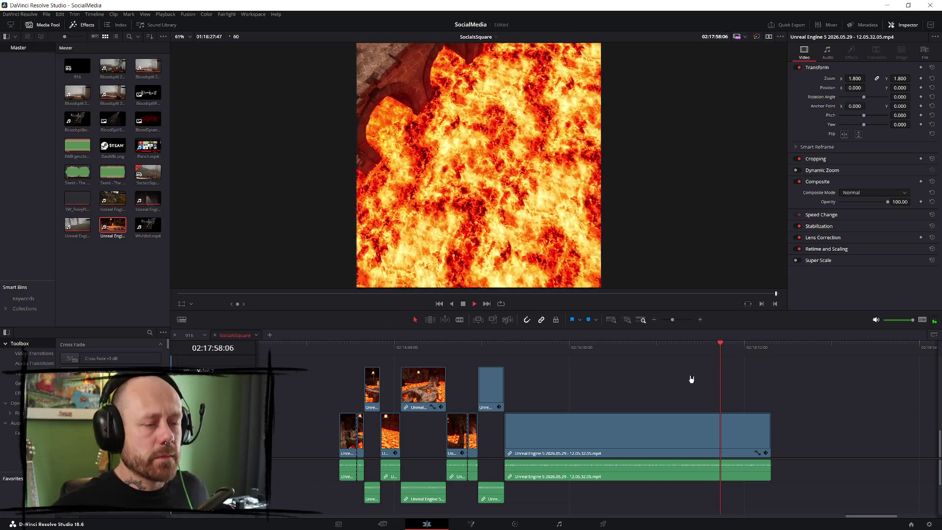
# Split the long lava clip at two nearby playhead positions
pyautogui.press('space')
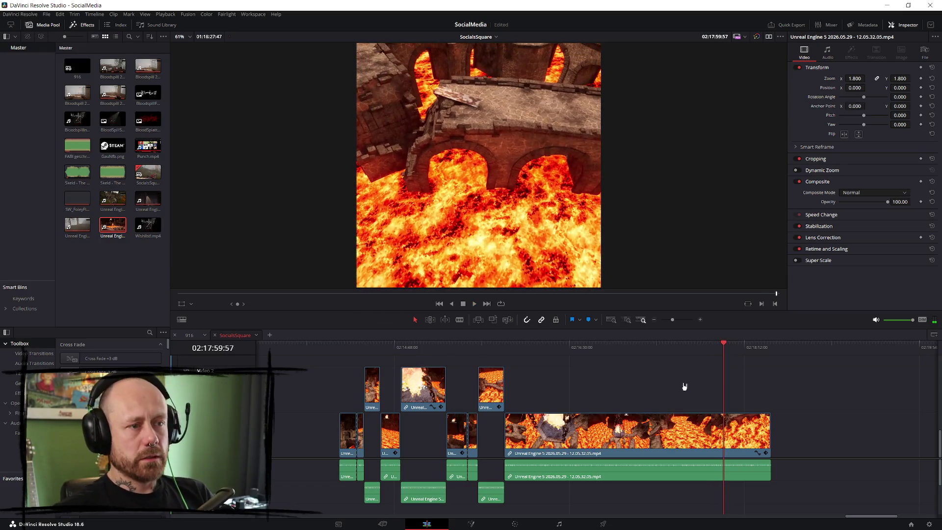
pyautogui.click(719, 348)
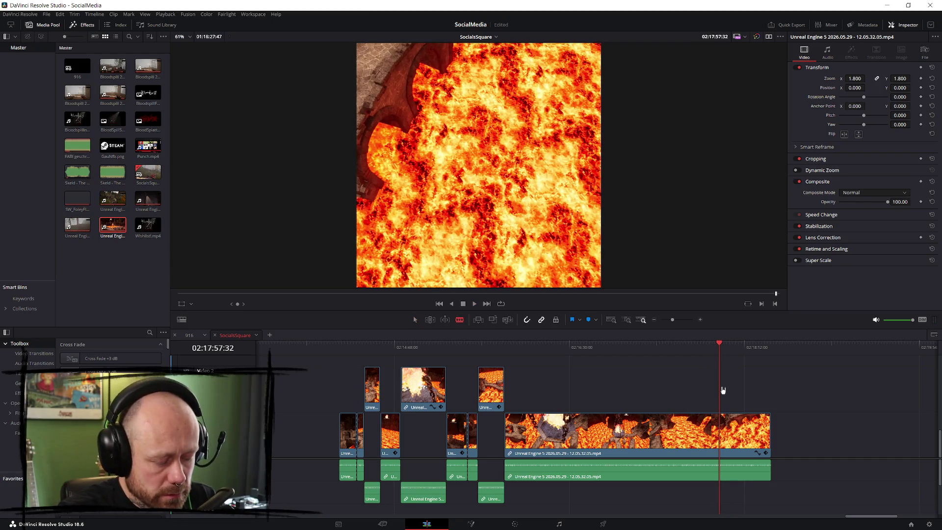
pyautogui.click(724, 428)
pyautogui.press('space')
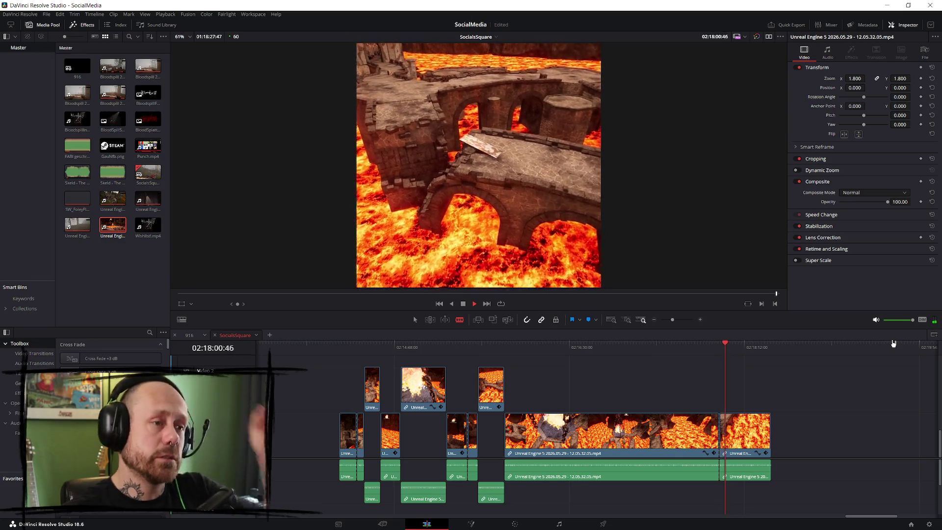
pyautogui.press('space')
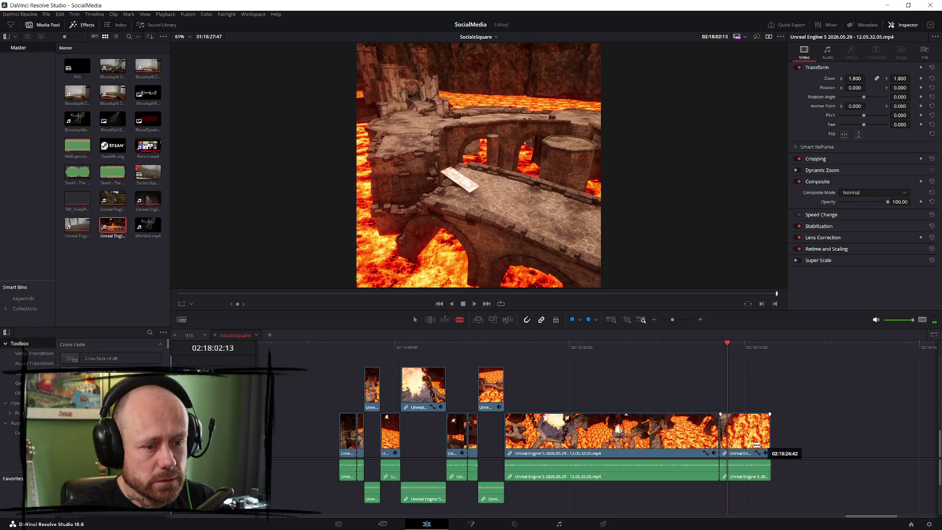
pyautogui.click(731, 442)
pyautogui.press('a')
pyautogui.press('space')
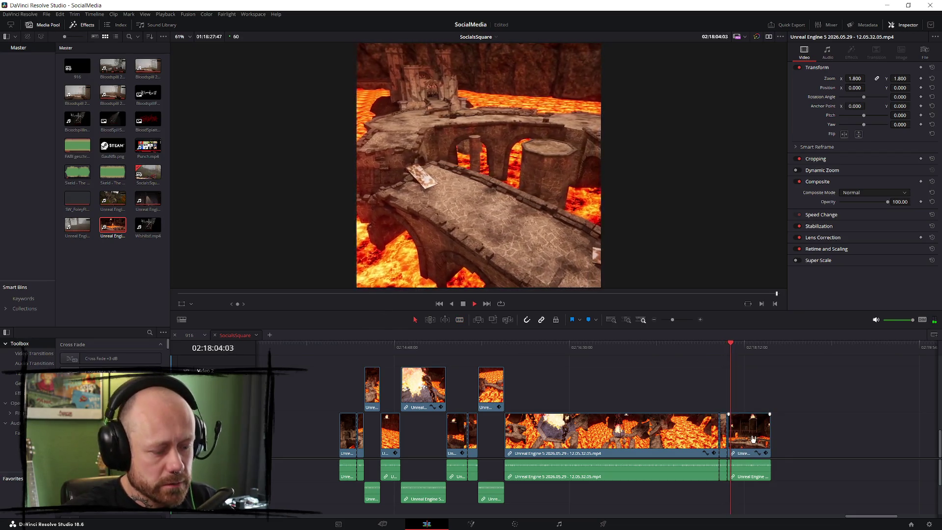
# Drag the final lava piece up onto Video 2
pyautogui.press('b')
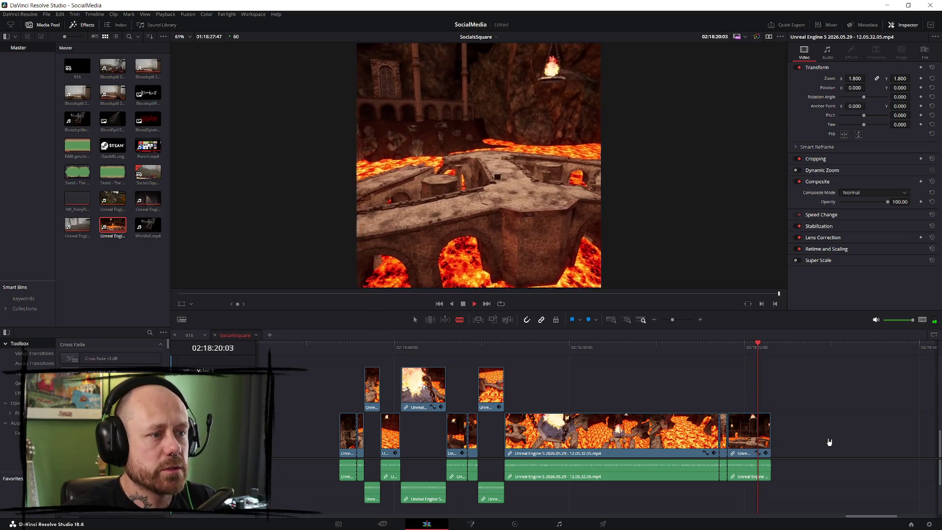
pyautogui.press('a')
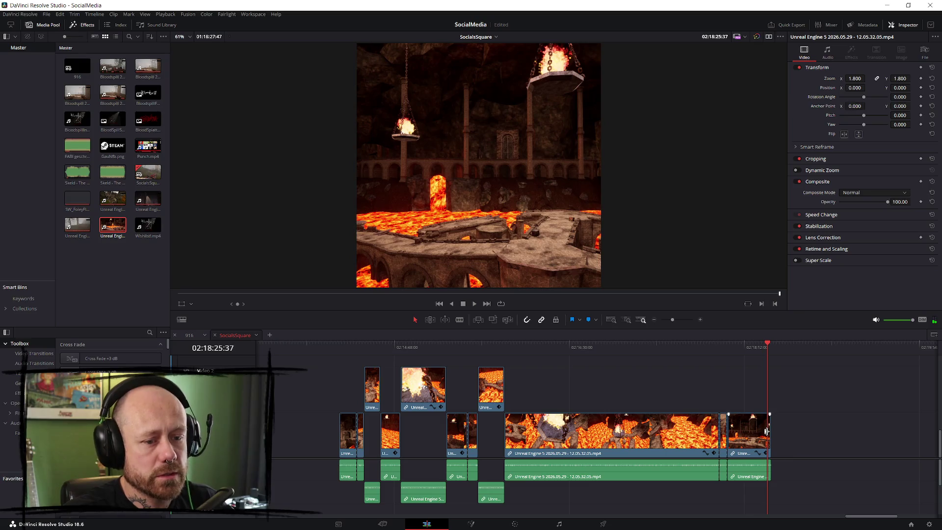
pyautogui.moveTo(767, 431)
pyautogui.mouseDown()
pyautogui.moveTo(751, 422)
pyautogui.moveTo(741, 393)
pyautogui.moveTo(472, 391)
pyautogui.mouseUp()
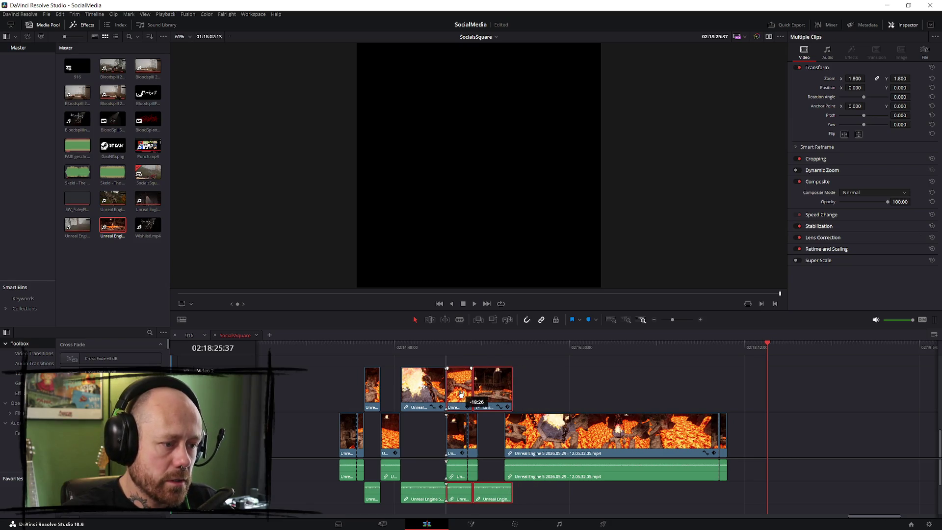
# Shift the V2 lava clips left, push main-track clips right, and drag the lava clips down
pyautogui.moveTo(571, 391); pyautogui.dragTo(421, 392)
pyautogui.click(543, 391)
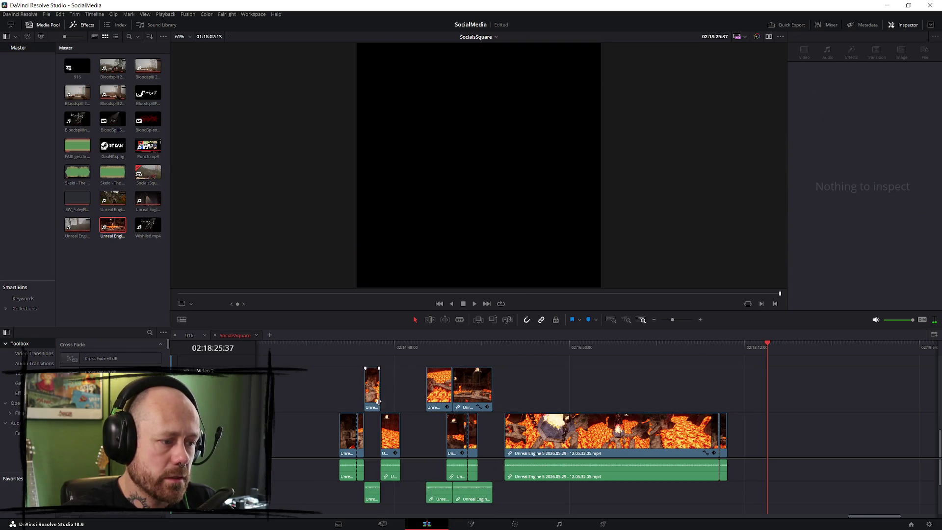
pyautogui.scroll(-2, 478, 414)
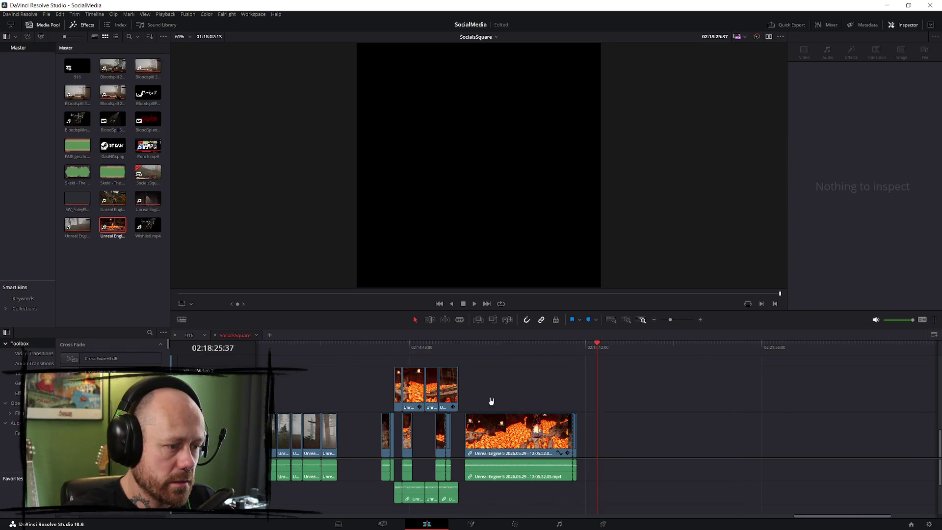
pyautogui.moveTo(666, 439)
pyautogui.mouseDown()
pyautogui.moveTo(378, 468)
pyautogui.moveTo(376, 477)
pyautogui.mouseUp()
pyautogui.moveTo(497, 451); pyautogui.dragTo(801, 451)
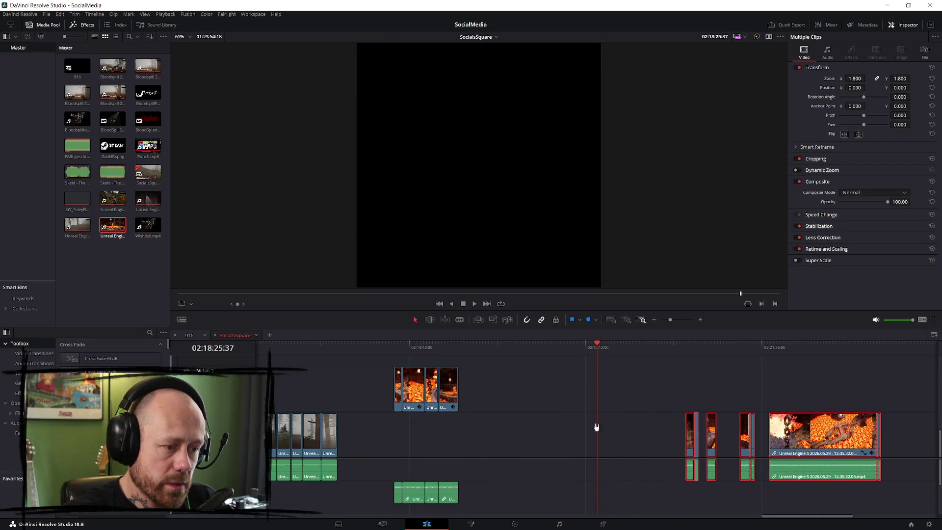
pyautogui.moveTo(509, 390); pyautogui.dragTo(397, 413)
pyautogui.moveTo(455, 396)
pyautogui.mouseDown()
pyautogui.moveTo(450, 414)
pyautogui.moveTo(427, 431)
pyautogui.moveTo(404, 427)
pyautogui.mouseUp()
# Undo the misplaced moves and drop the lava clips onto V1/A1 right after the forest clips
pyautogui.hotkey('ctrl', '-')
pyautogui.hotkey('ctrl', '-')
pyautogui.hotkey('ctrl', '-')
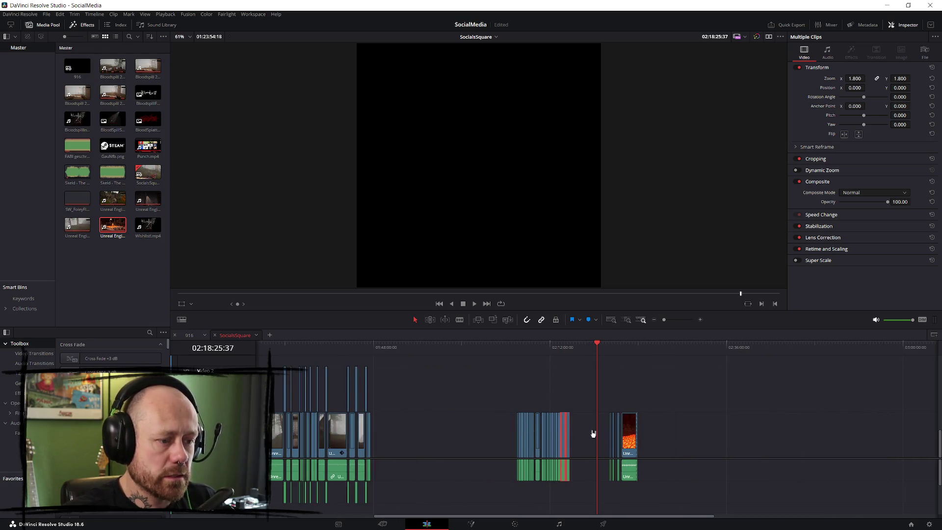
pyautogui.moveTo(717, 432); pyautogui.dragTo(605, 481)
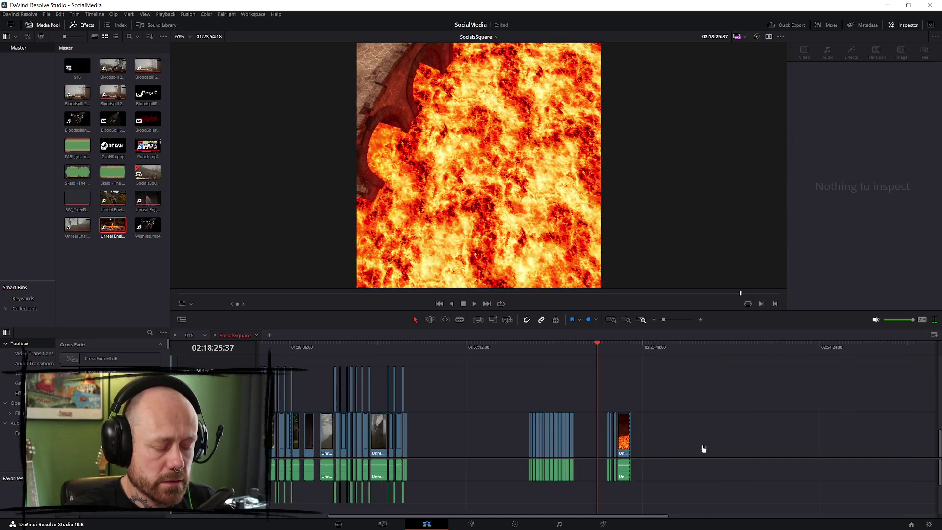
pyautogui.hotkey('ctrl', 'z')
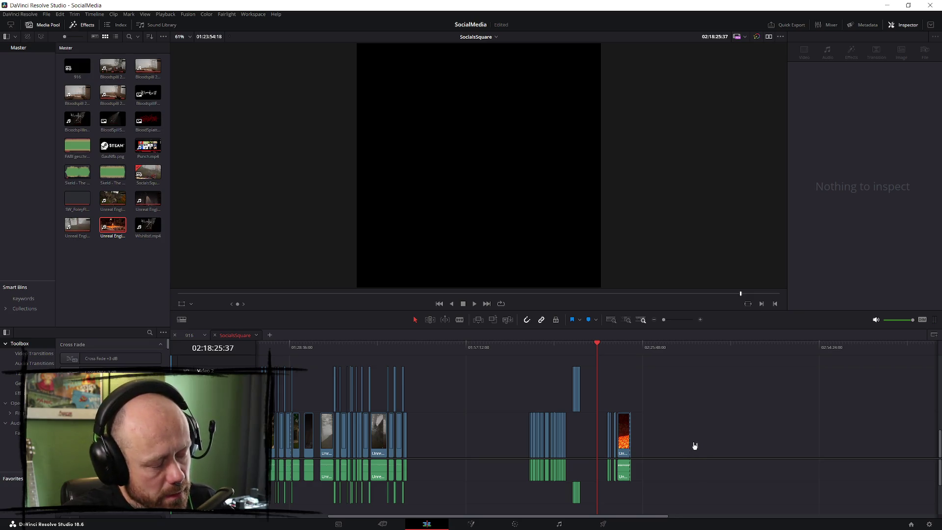
pyautogui.moveTo(632, 440); pyautogui.dragTo(431, 456)
pyautogui.hotkey('ctrl', 'z')
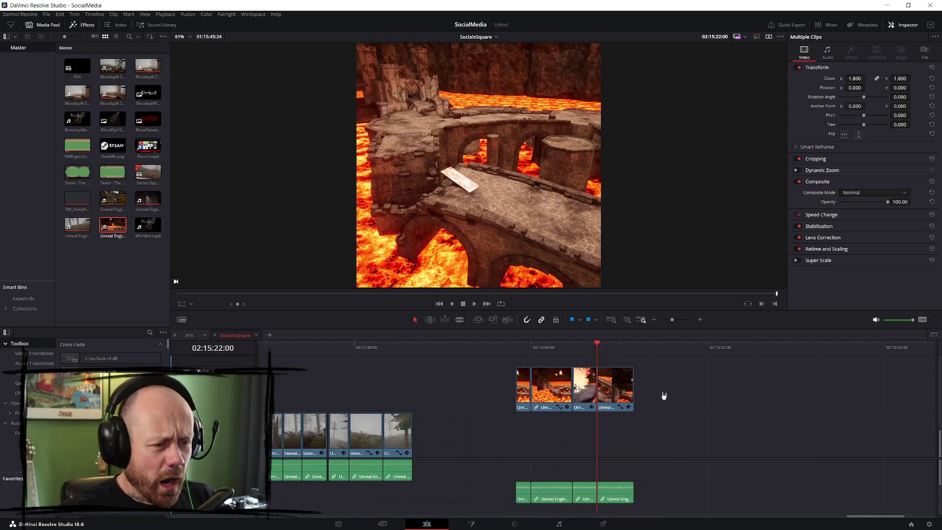
pyautogui.moveTo(616, 399)
pyautogui.mouseDown()
pyautogui.moveTo(611, 431)
pyautogui.moveTo(513, 433)
pyautogui.moveTo(529, 443)
pyautogui.mouseUp()
pyautogui.click(412, 350)
# Play the timeline from the tree clip through the lava clips to check the sequence
pyautogui.press('space')
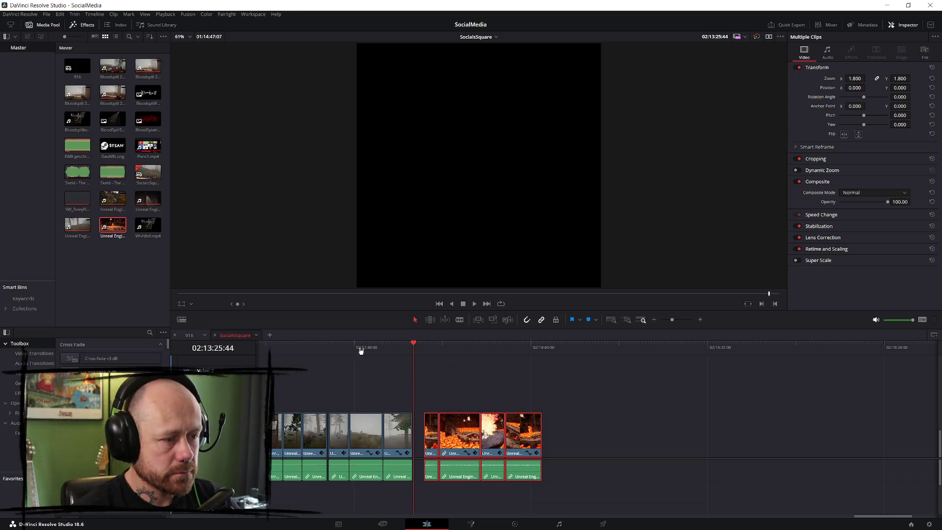
pyautogui.scroll(-2, 365, 362)
pyautogui.click(335, 351)
pyautogui.press('space')
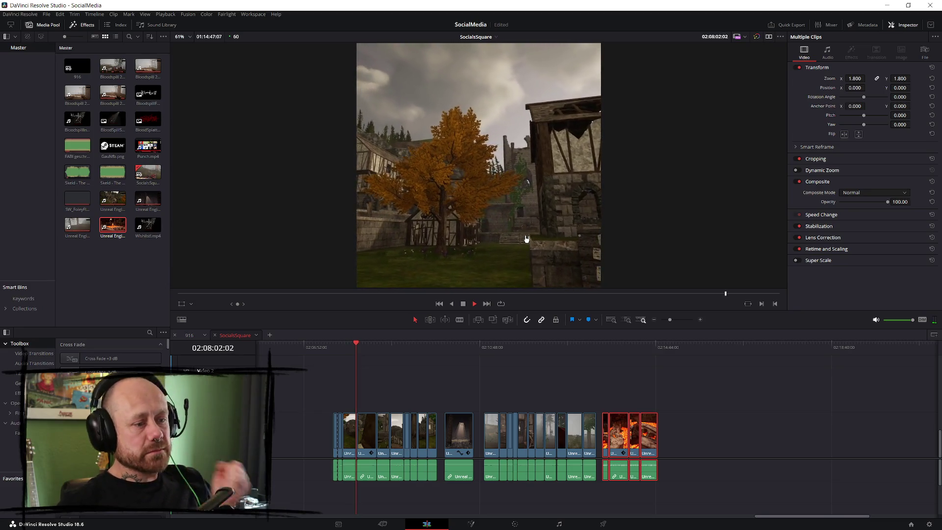
pyautogui.scroll(3, 454, 447)
pyautogui.click(575, 436)
pyautogui.doubleClick(581, 451)
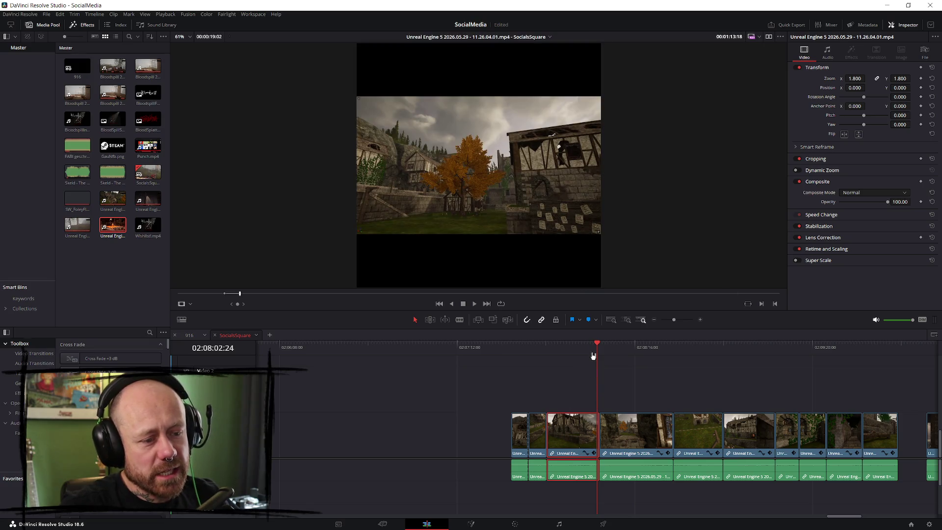
pyautogui.click(583, 343)
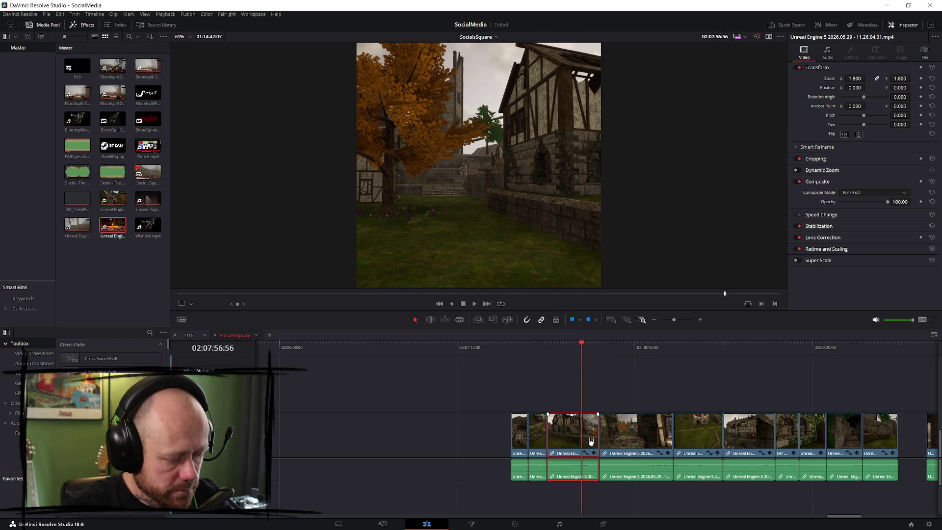
pyautogui.scroll(-5, 888, 392)
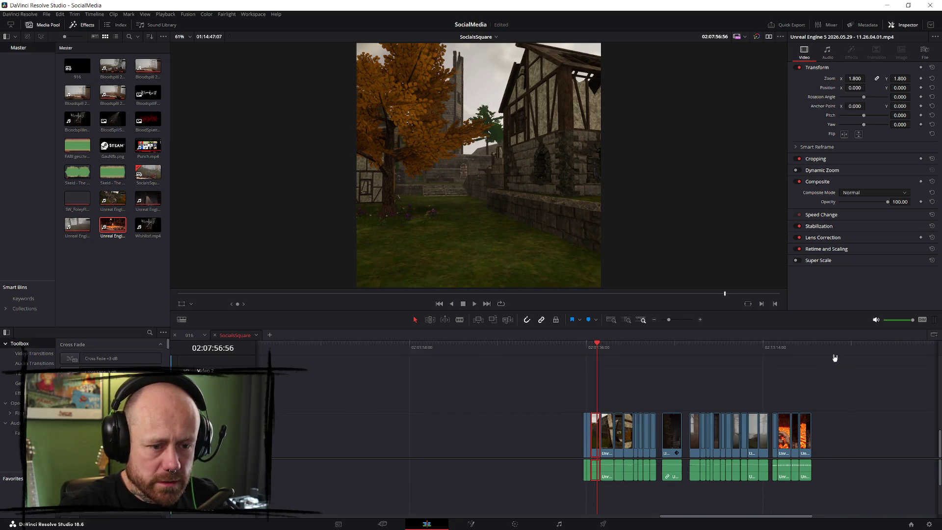
pyautogui.click(848, 351)
pyautogui.click(612, 347)
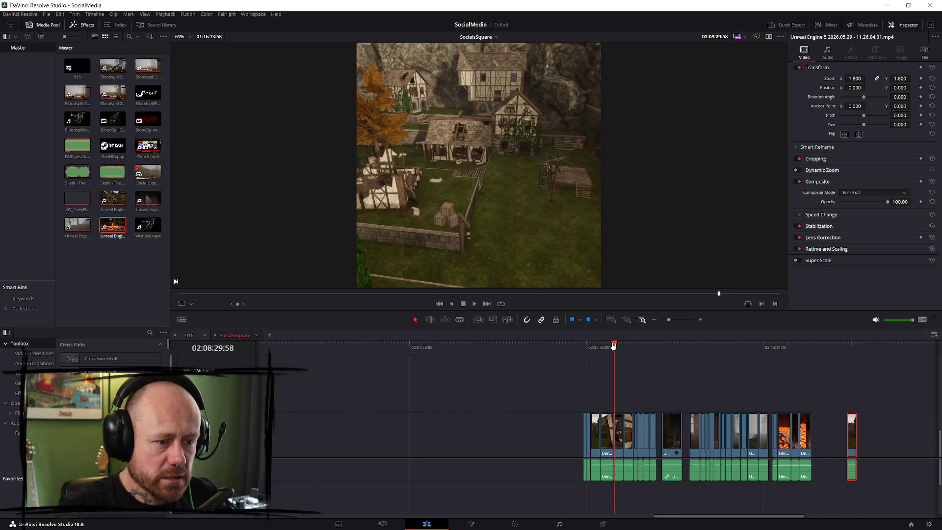
pyautogui.scroll(5, 755, 365)
pyautogui.click(530, 347)
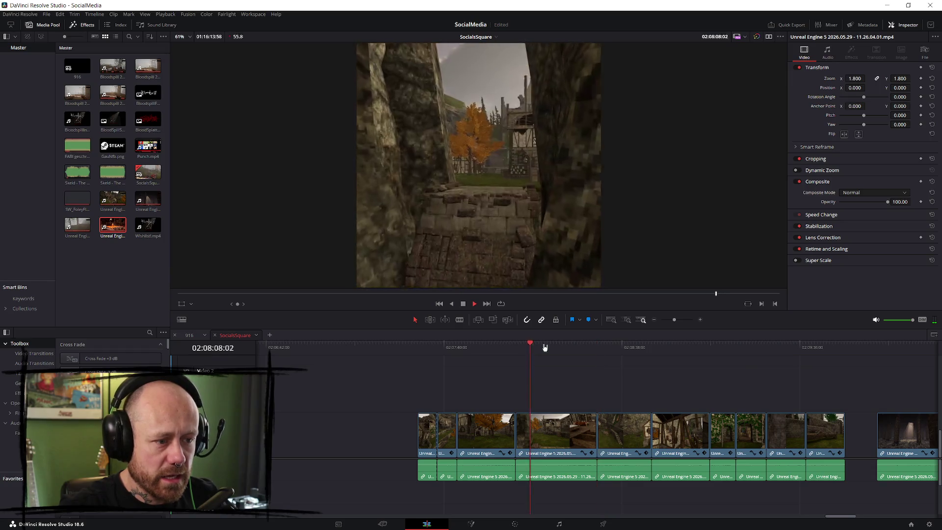
pyautogui.click(546, 346)
pyautogui.press('l')
pyautogui.press('l')
pyautogui.press('l')
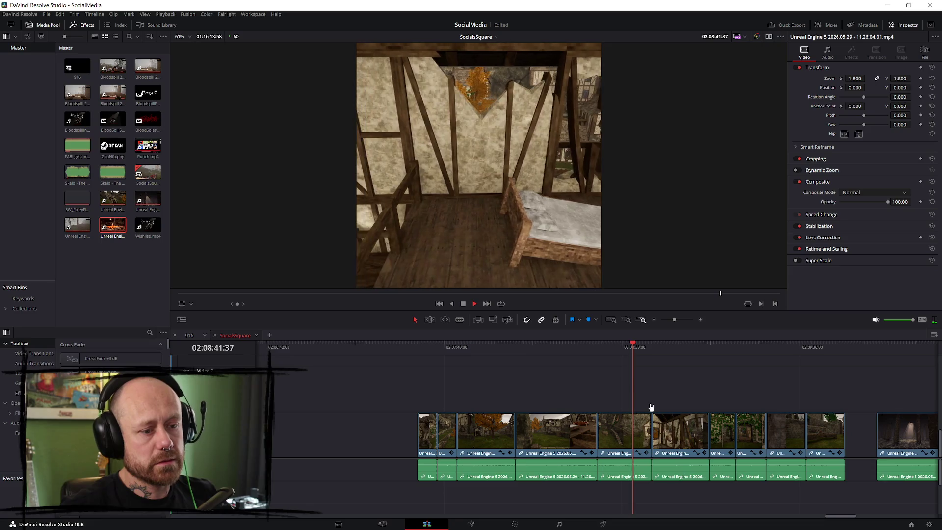
pyautogui.click(659, 345)
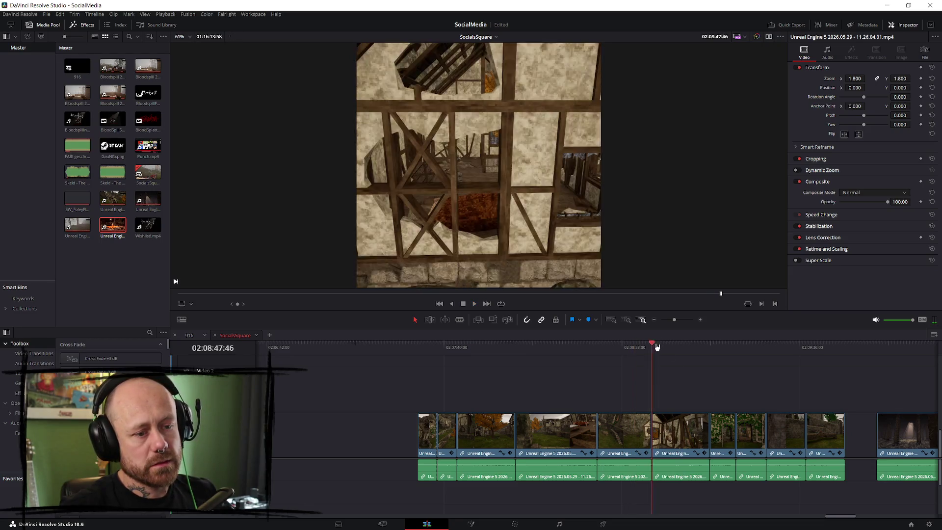
pyautogui.scroll(-1, 732, 376)
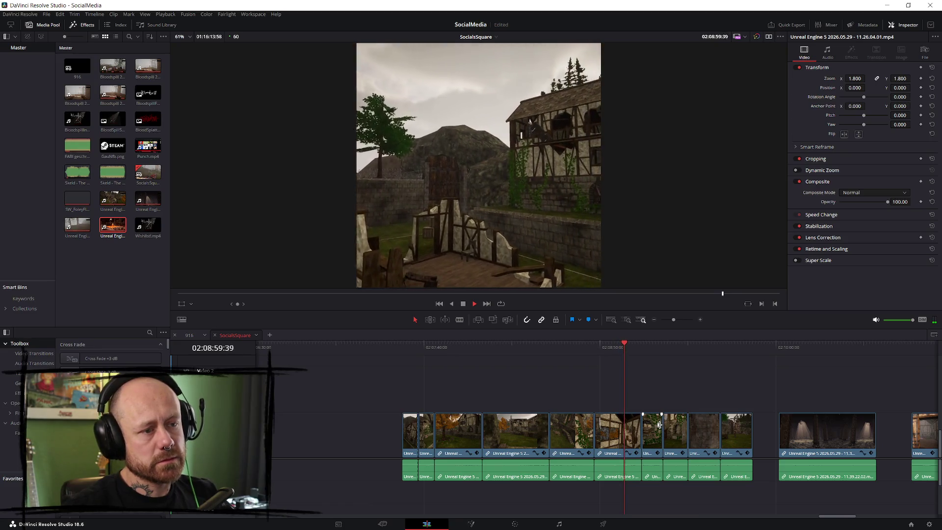
pyautogui.press('space')
pyautogui.click(619, 440)
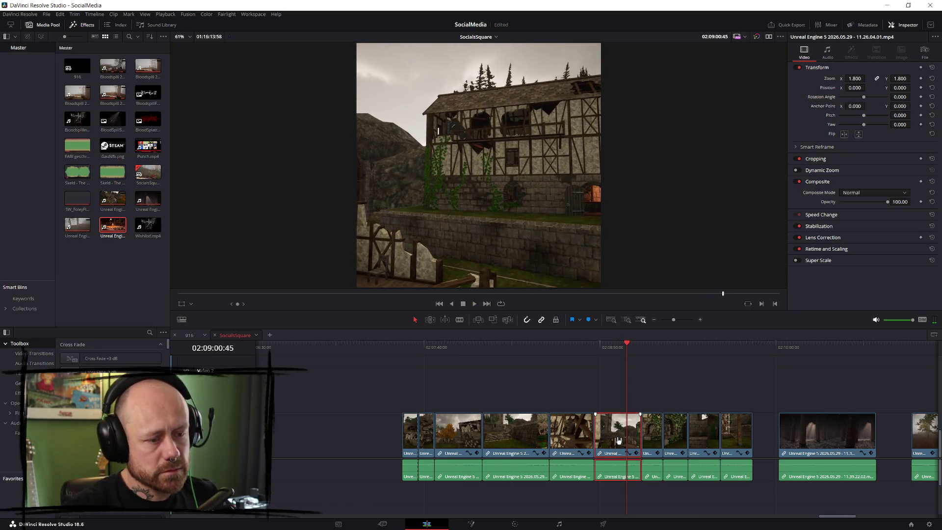
pyautogui.hotkey('ctrl', '-')
pyautogui.hotkey('ctrl', '-')
pyautogui.hotkey('ctrl', '-')
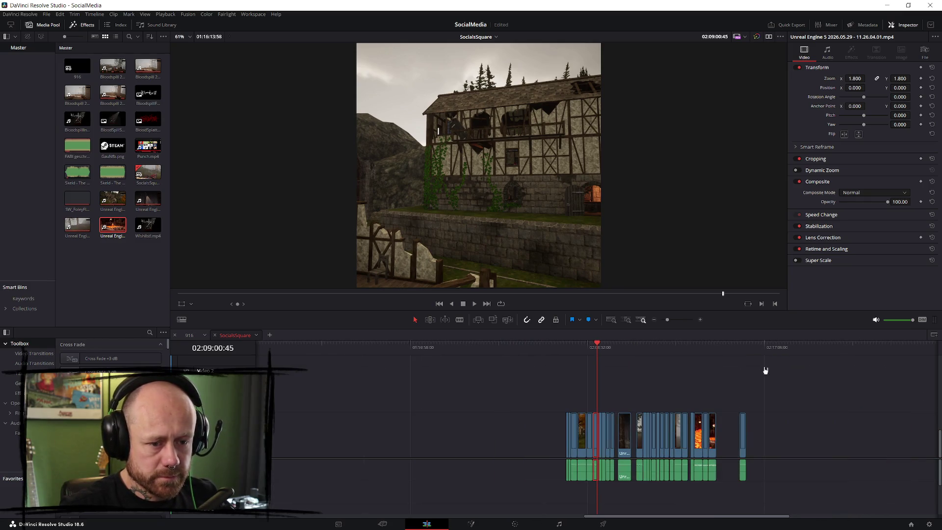
pyautogui.click(749, 349)
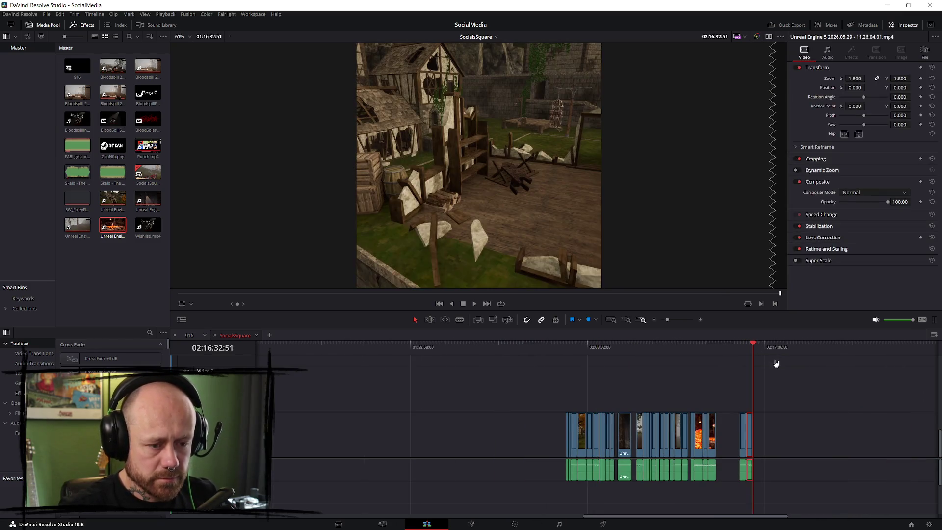
pyautogui.hotkey('ctrl', '+')
pyautogui.hotkey('ctrl', '+')
pyautogui.hotkey('ctrl', '+')
pyautogui.click(577, 428)
pyautogui.hotkey('ctrl', '-')
pyautogui.hotkey('ctrl', '-')
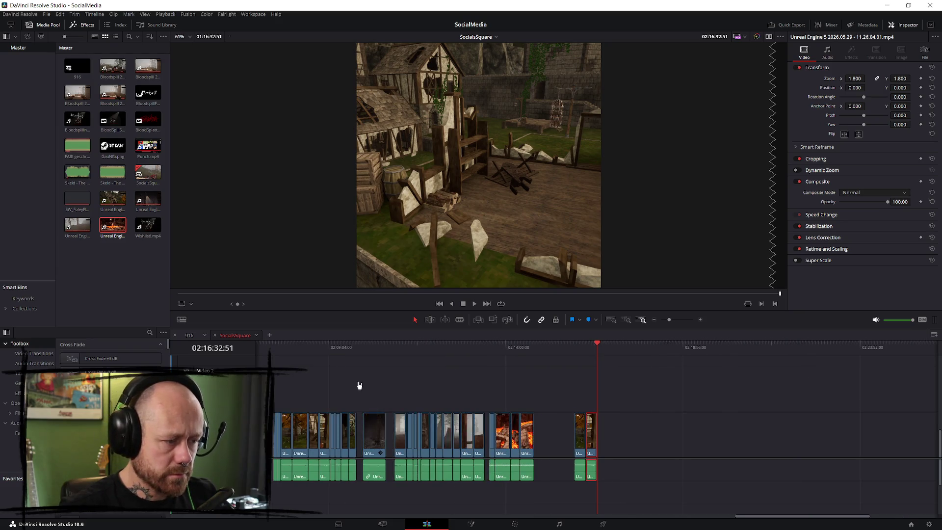
pyautogui.click(372, 350)
pyautogui.hotkey('ctrl', '+')
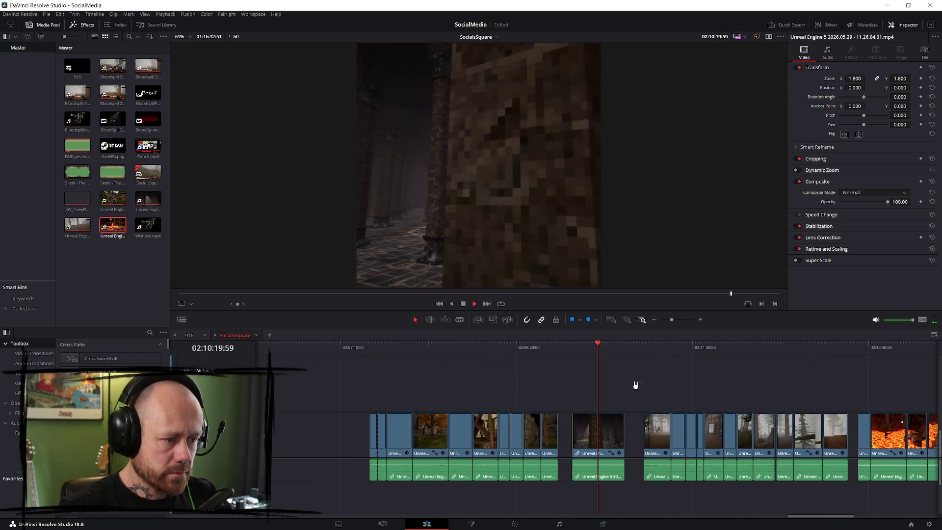
pyautogui.click(526, 343)
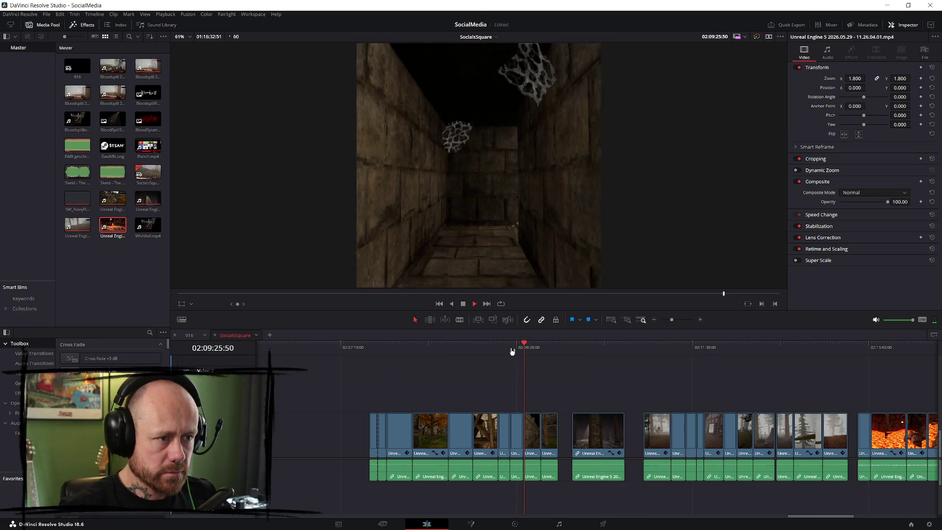
pyautogui.click(535, 349)
pyautogui.click(523, 346)
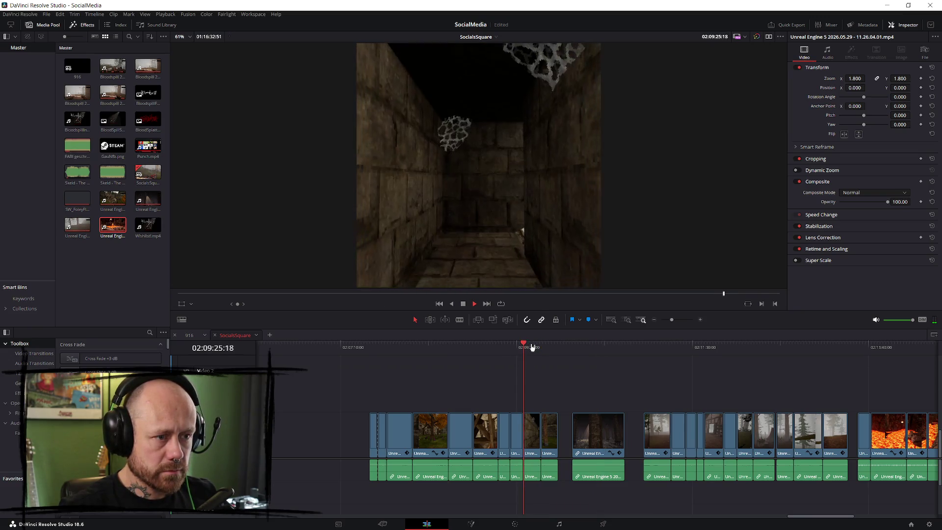
pyautogui.click(510, 348)
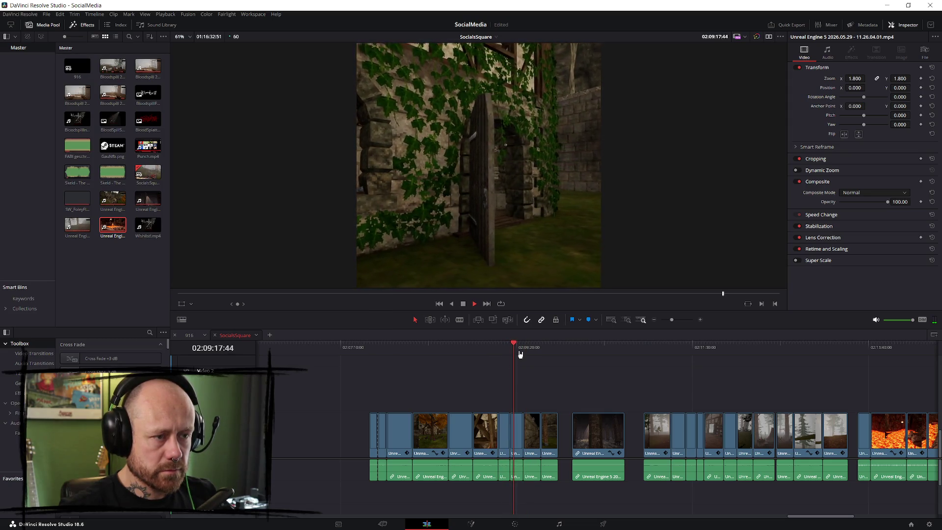
pyautogui.click(499, 347)
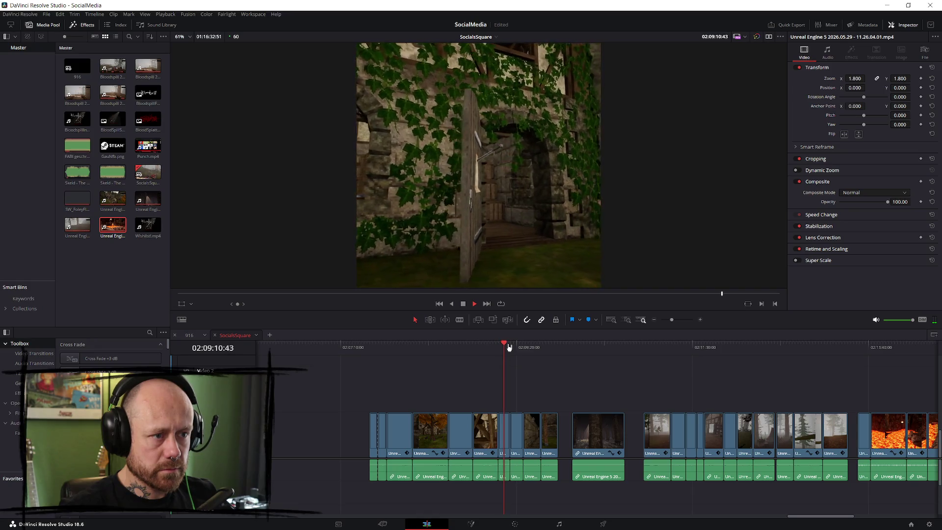
pyautogui.moveTo(509, 347); pyautogui.dragTo(504, 347)
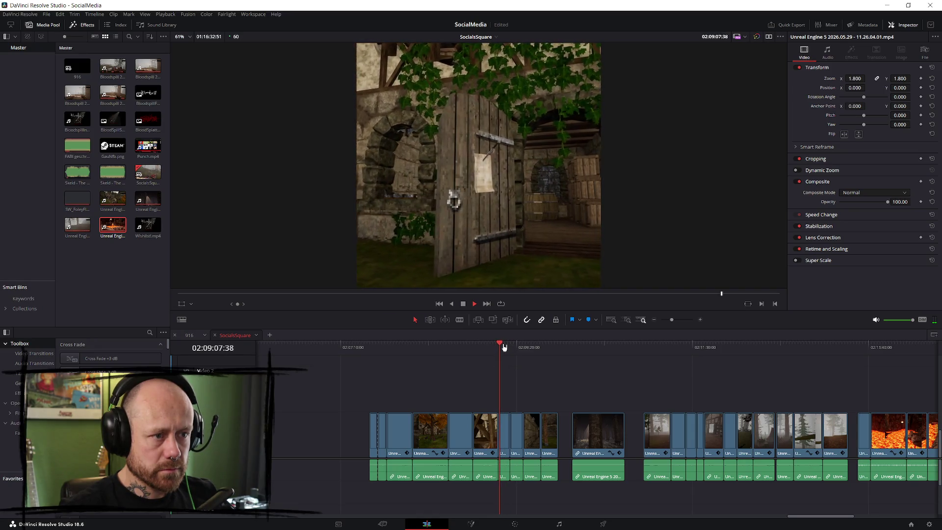
pyautogui.press('space')
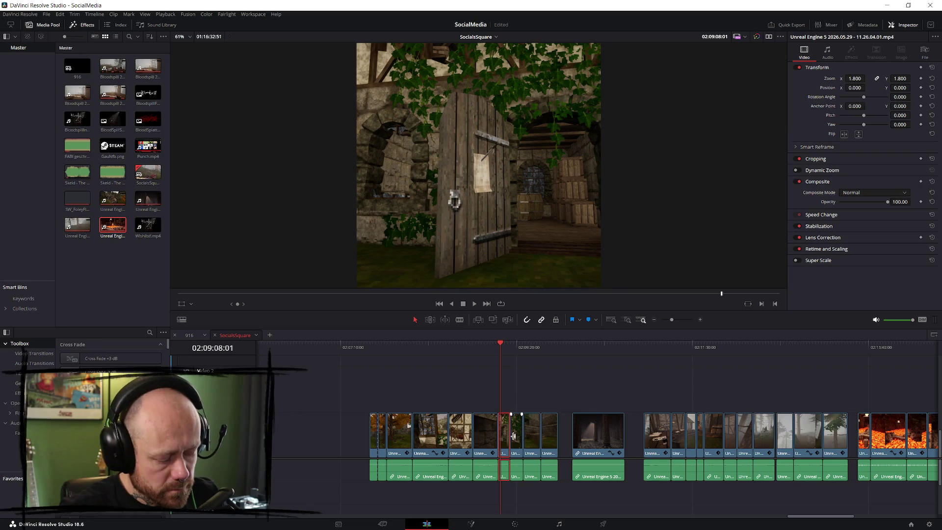
pyautogui.scroll(-3, 677, 432)
pyautogui.moveTo(842, 349)
pyautogui.mouseDown()
pyautogui.moveTo(850, 351)
pyautogui.moveTo(840, 351)
pyautogui.mouseUp()
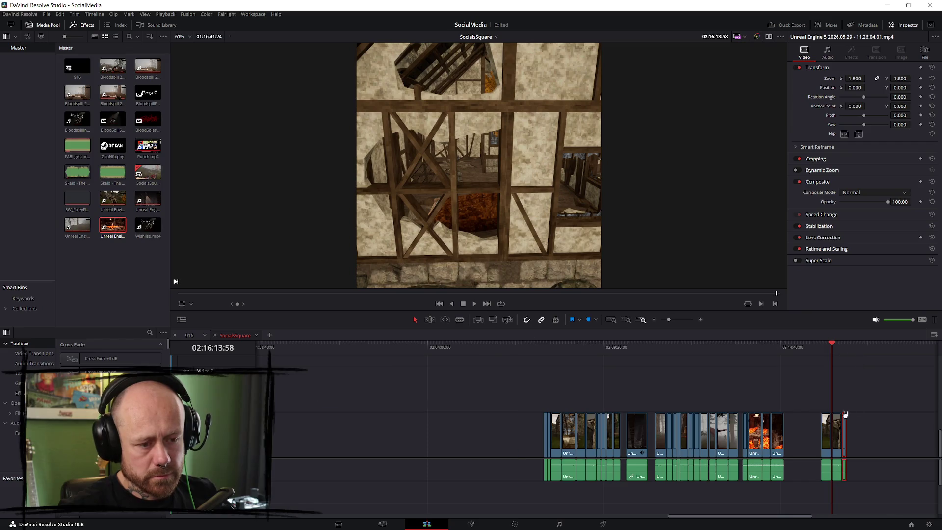
# Browse the corridor, ivy courtyard and wall-and-bench shots to locate the pillared hall clip
pyautogui.scroll(-3, 530, 432)
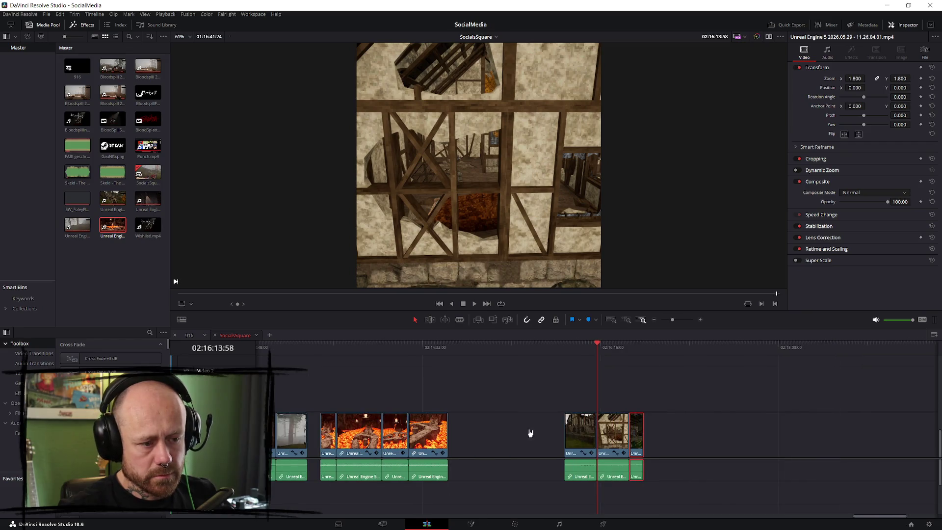
pyautogui.click(404, 347)
pyautogui.scroll(4, 604, 400)
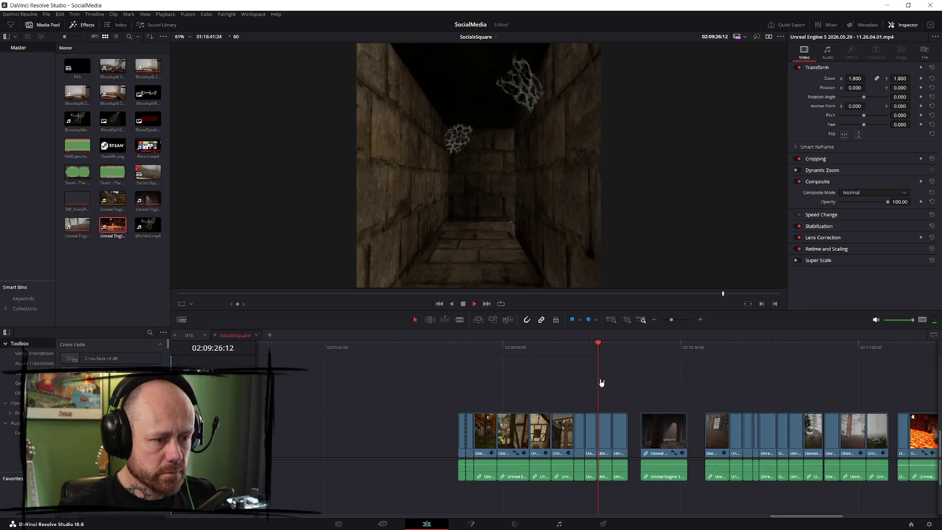
pyautogui.scroll(2, 656, 395)
pyautogui.click(572, 349)
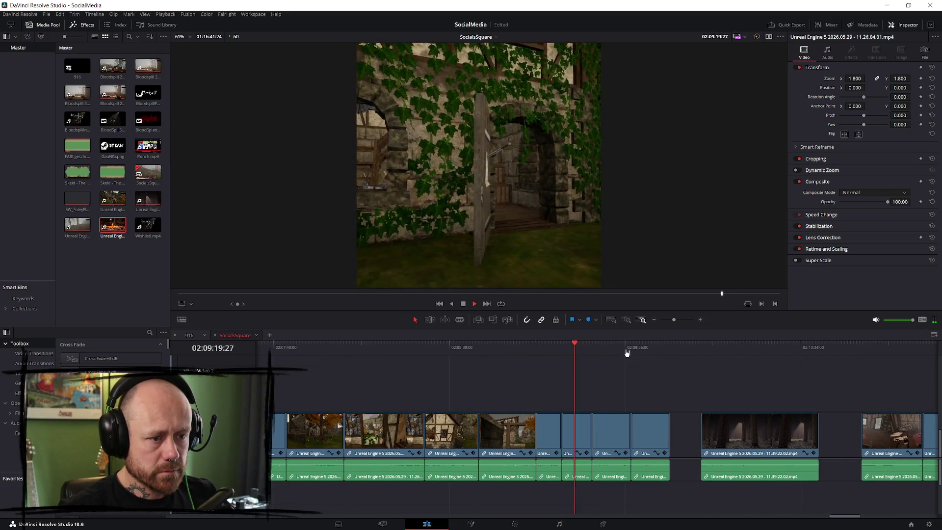
pyautogui.click(656, 351)
pyautogui.click(644, 349)
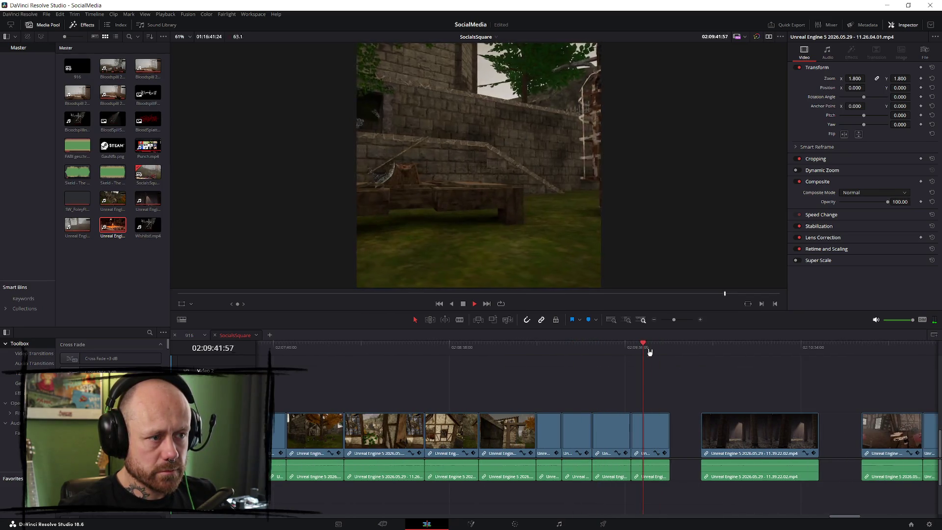
pyautogui.moveTo(638, 351); pyautogui.dragTo(656, 351)
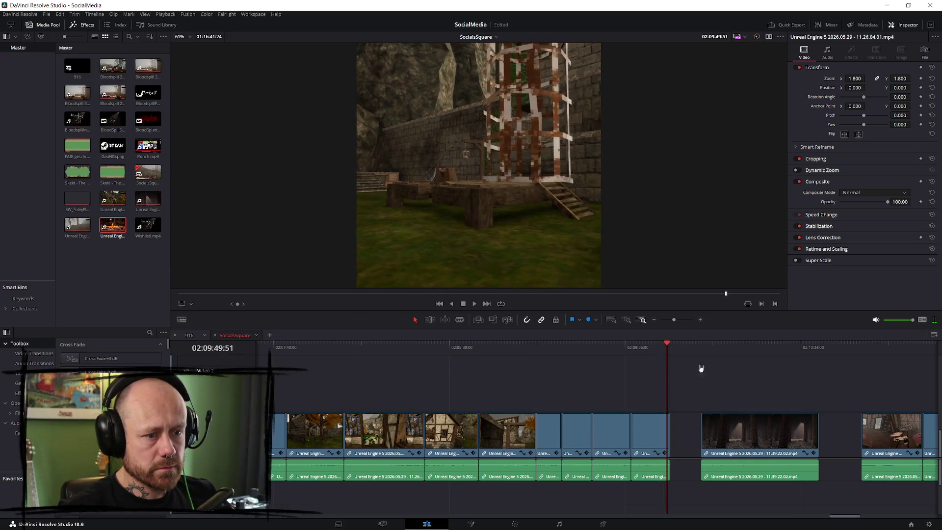
pyautogui.press('space')
pyautogui.scroll(-1, 706, 372)
# Play the pillared hall clip and stop at 02:10:11
pyautogui.click(645, 360)
pyautogui.press('space')
pyautogui.scroll(-1, 757, 368)
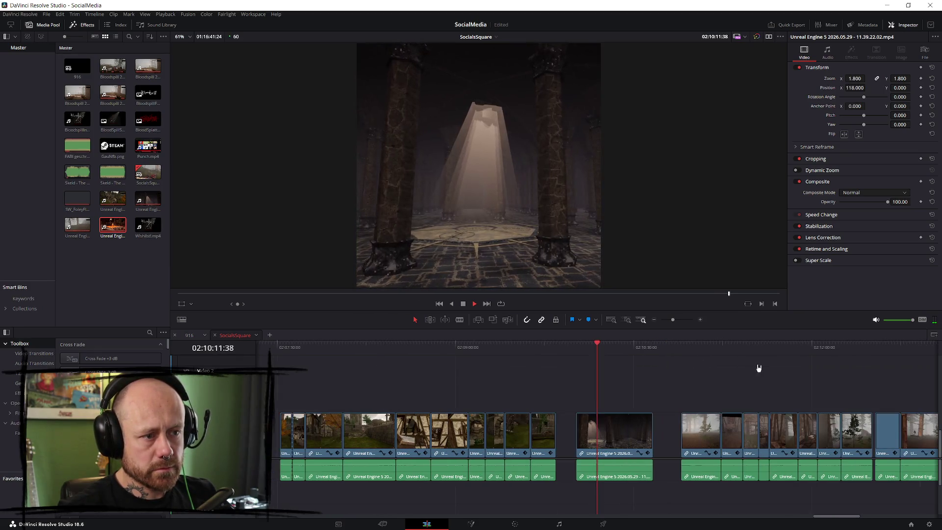
pyautogui.press('space')
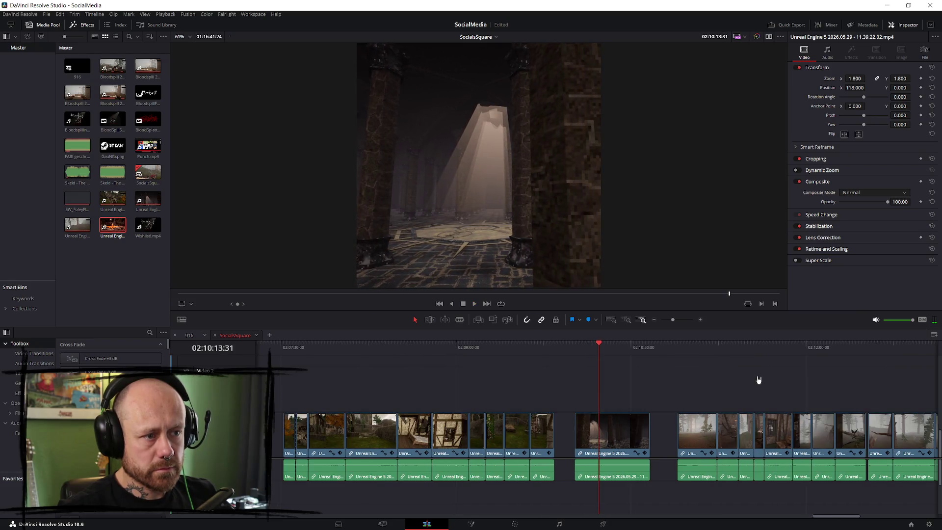
pyautogui.press('space')
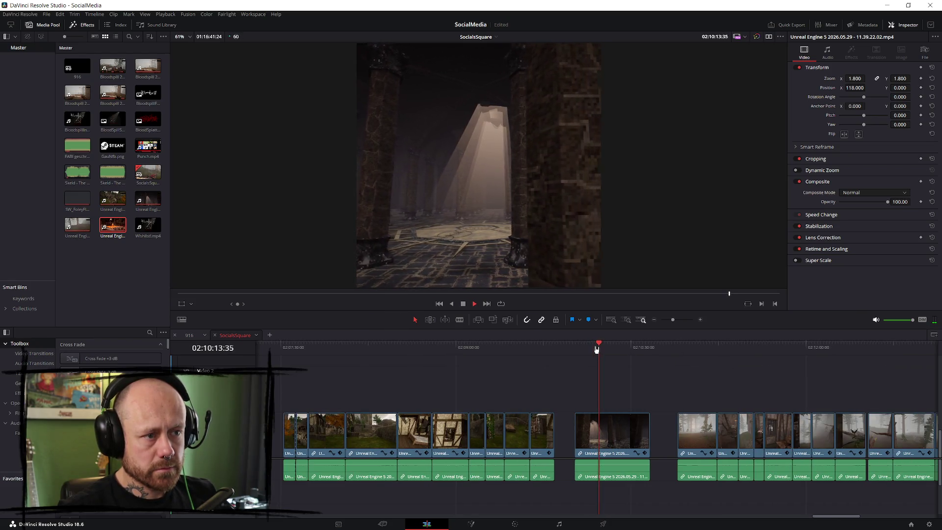
pyautogui.click(596, 349)
pyautogui.press('space')
# Blade the pillared hall clip at 02:10:11 and 02:10:20, then return to Selection
pyautogui.press('b')
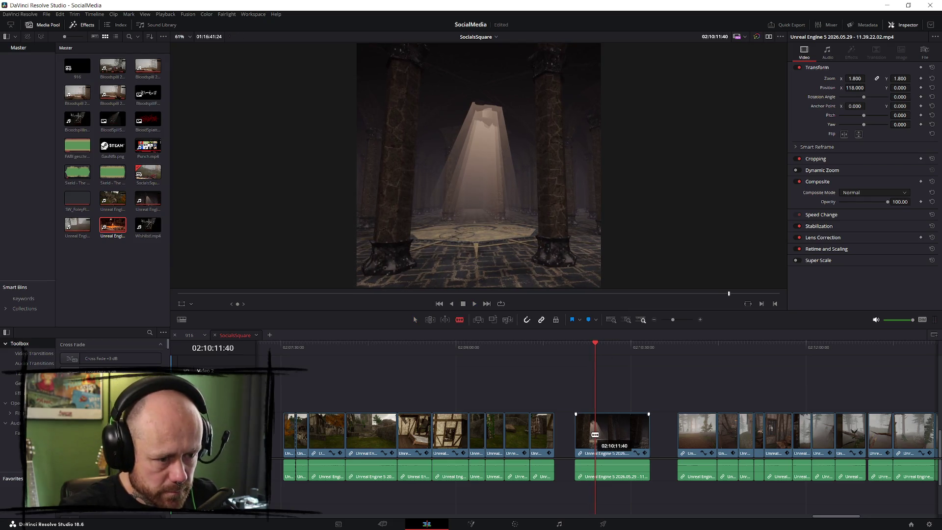
pyautogui.click(594, 438)
pyautogui.press('space')
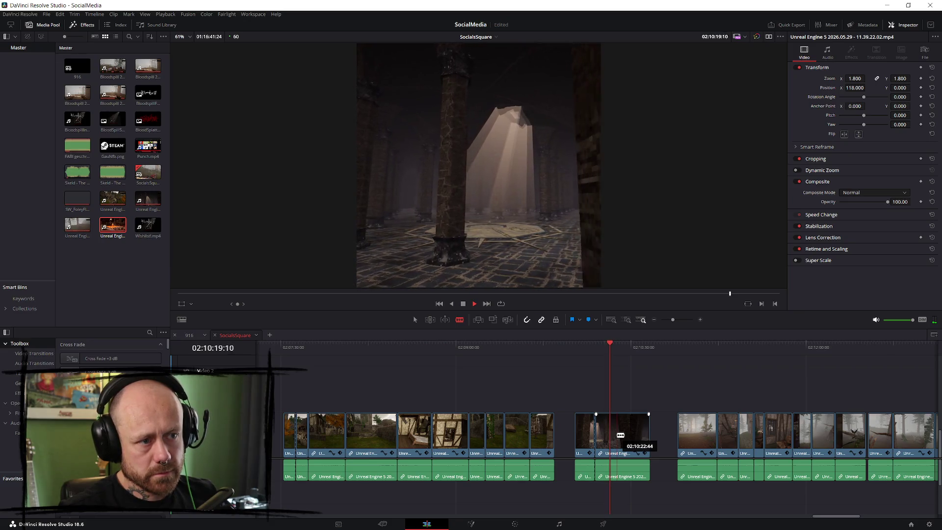
pyautogui.press('space')
pyautogui.click(612, 434)
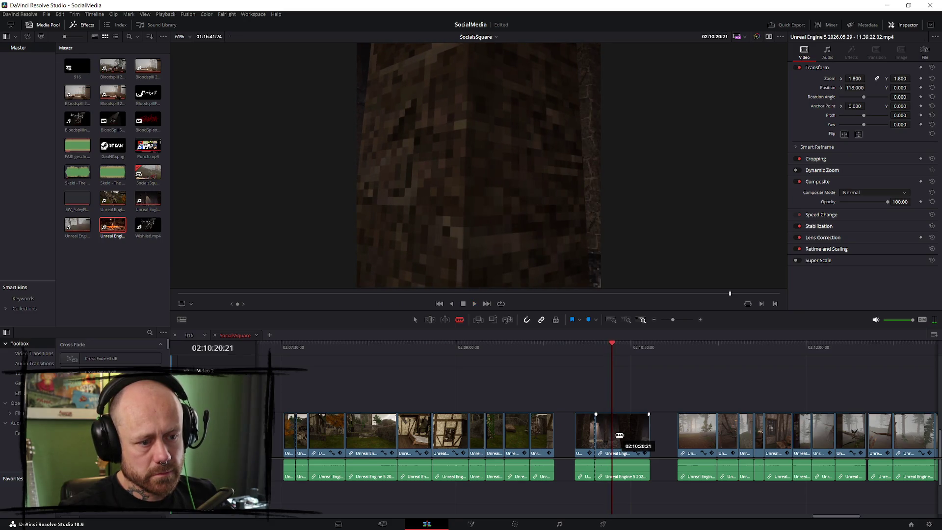
pyautogui.press('a')
# Paste the cut hall piece at the timeline end and play it back
pyautogui.scroll(-3, 626, 455)
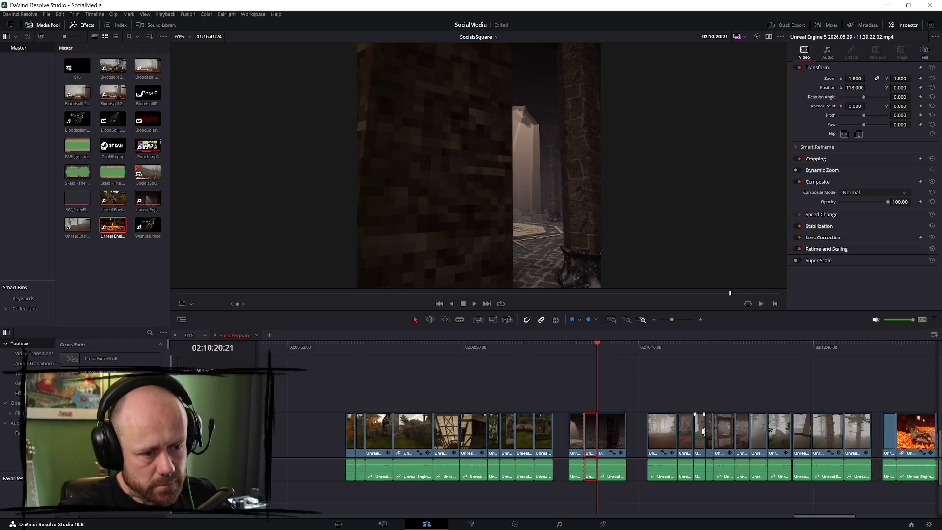
pyautogui.click(860, 359)
pyautogui.hotkey('ctrl', 'v')
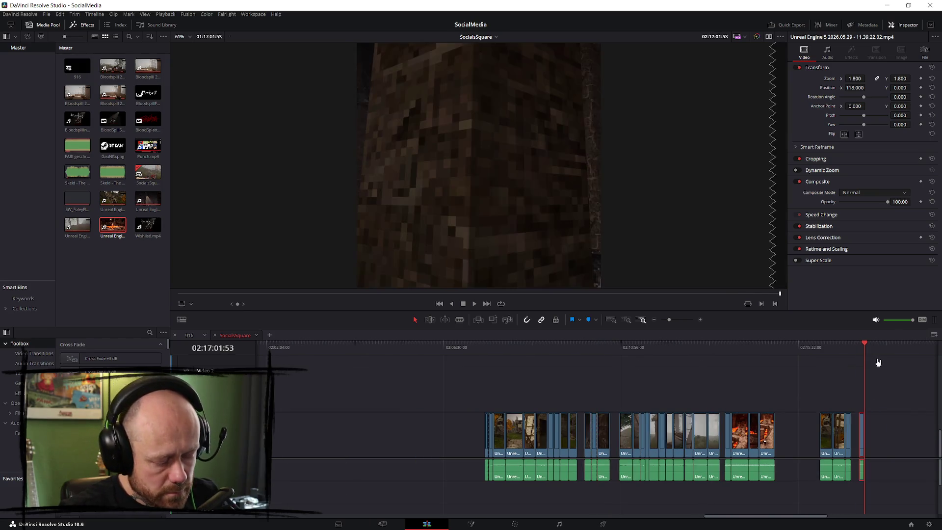
pyautogui.scroll(3, 692, 444)
pyautogui.press('Up')
pyautogui.press('space')
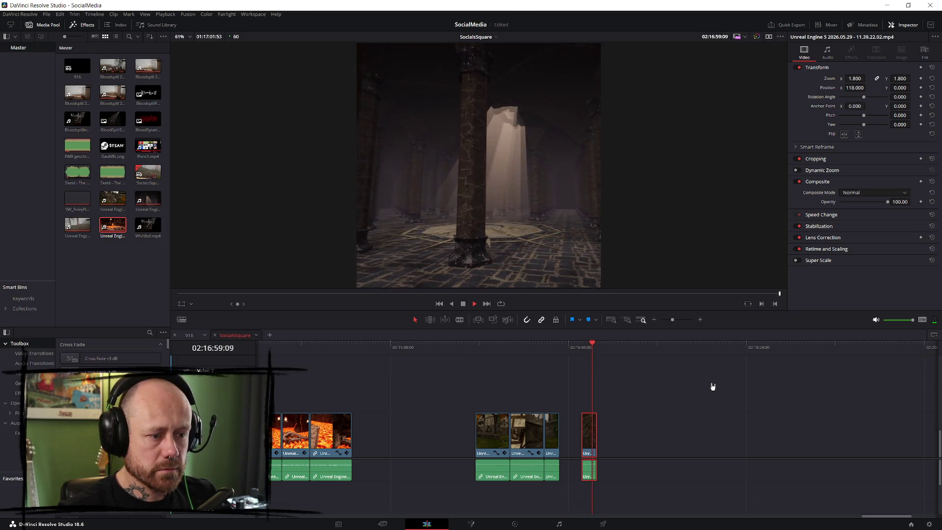
pyautogui.press('space')
# Move to the lava castle frame at 02:13:41
pyautogui.scroll(-4, 572, 418)
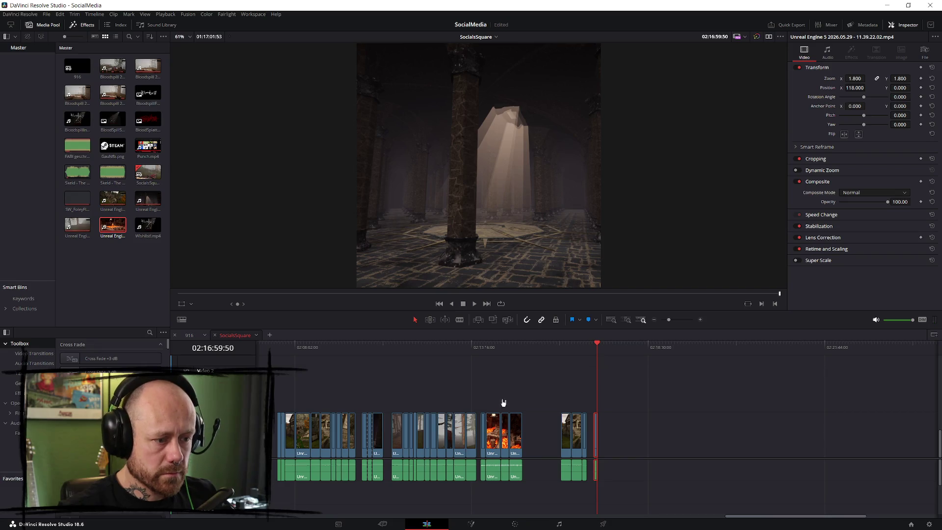
pyautogui.click(500, 347)
pyautogui.click(485, 348)
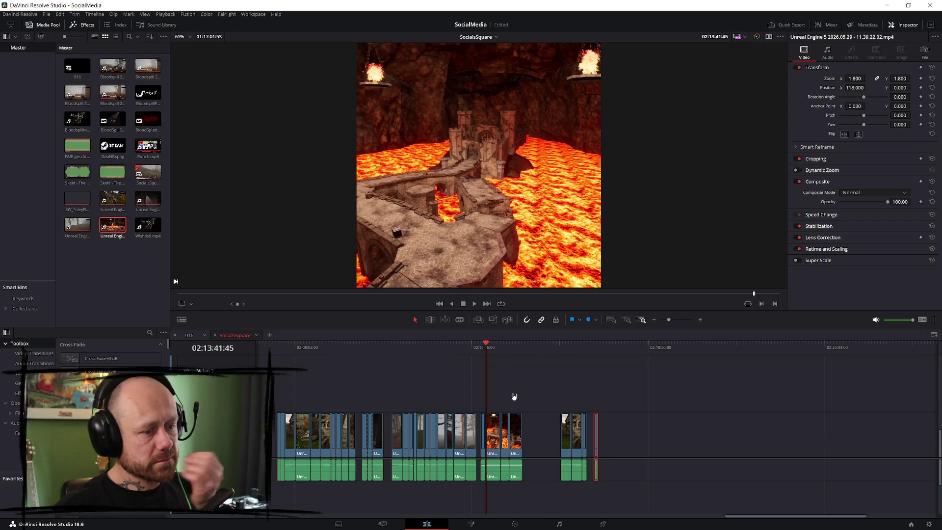
# Zoom the timeline in and play the foggy forest clip from about 02:11:01
pyautogui.click(405, 351)
pyautogui.press('space')
pyautogui.hotkey('ctrl', '=')
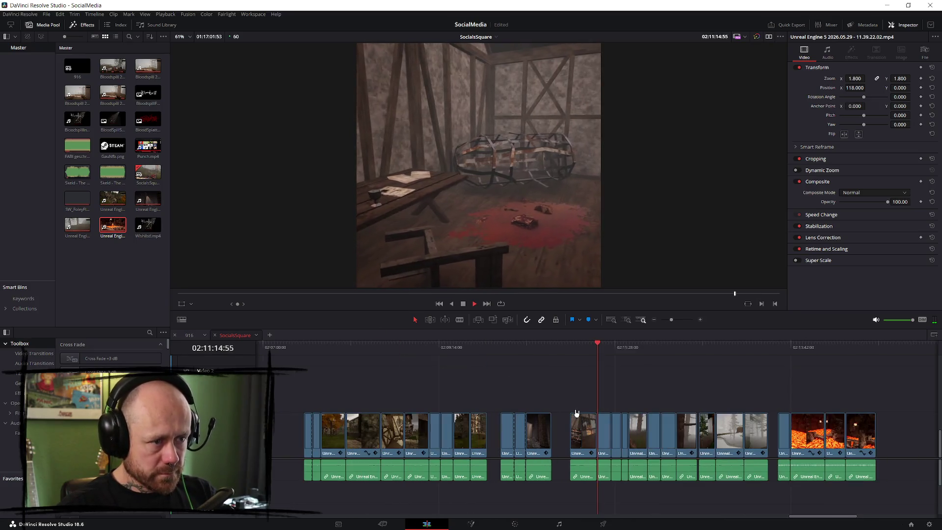
pyautogui.click(583, 349)
pyautogui.hotkey('ctrl', '=')
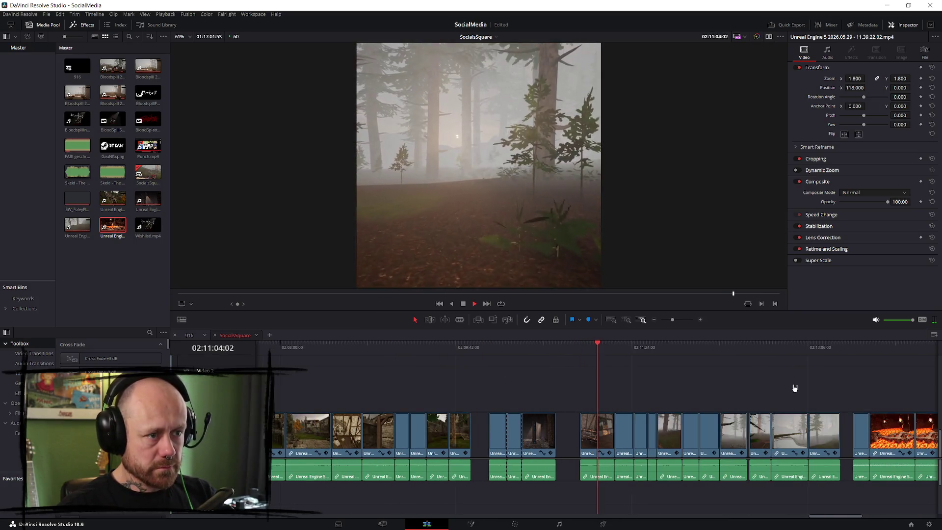
pyautogui.click(595, 347)
pyautogui.press('space')
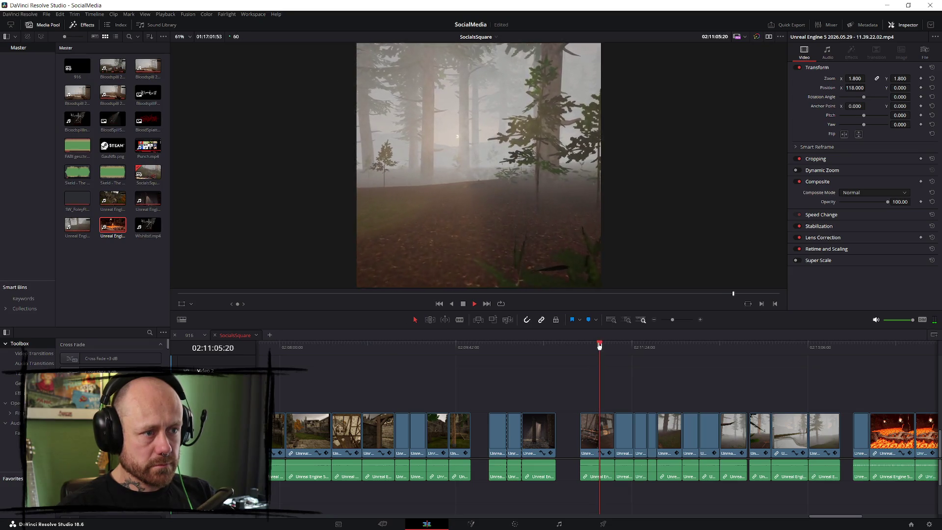
# Blade the forest clip at 02:11:05, stop at 02:11:12, and select the short piece
pyautogui.press('b')
pyautogui.click(601, 424)
pyautogui.press('space')
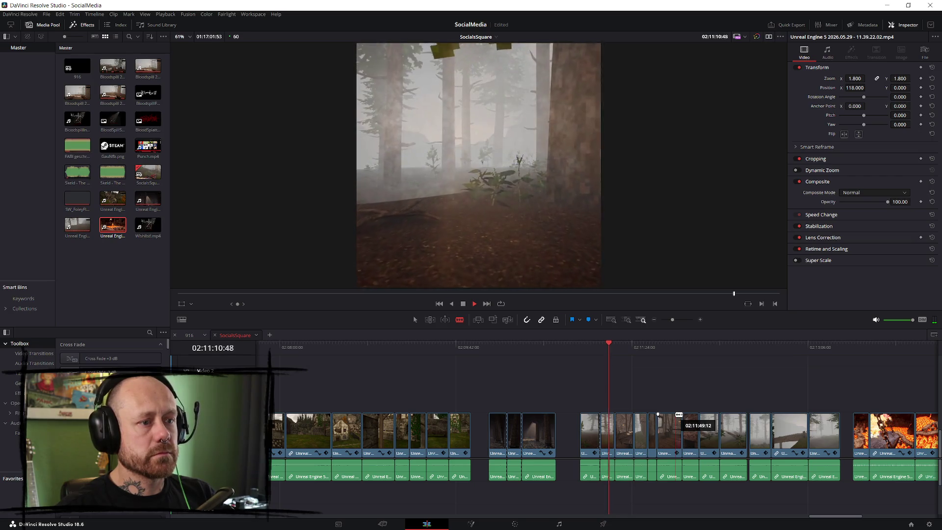
pyautogui.press('space')
pyautogui.press('a')
pyautogui.click(611, 448)
pyautogui.scroll(-5, 677, 427)
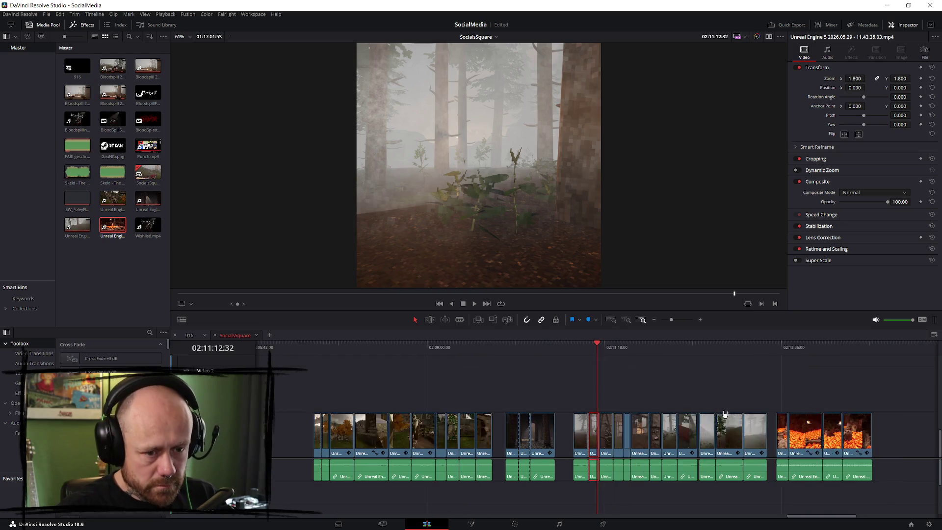
# Review the interior scene from 02:11:54 through the foggy forest to the camp-with-tent frame
pyautogui.moveTo(801, 358)
pyautogui.mouseDown()
pyautogui.moveTo(782, 356)
pyautogui.moveTo(824, 385)
pyautogui.mouseUp()
pyautogui.scroll(3, 570, 430)
pyautogui.scroll(-2, 365, 382)
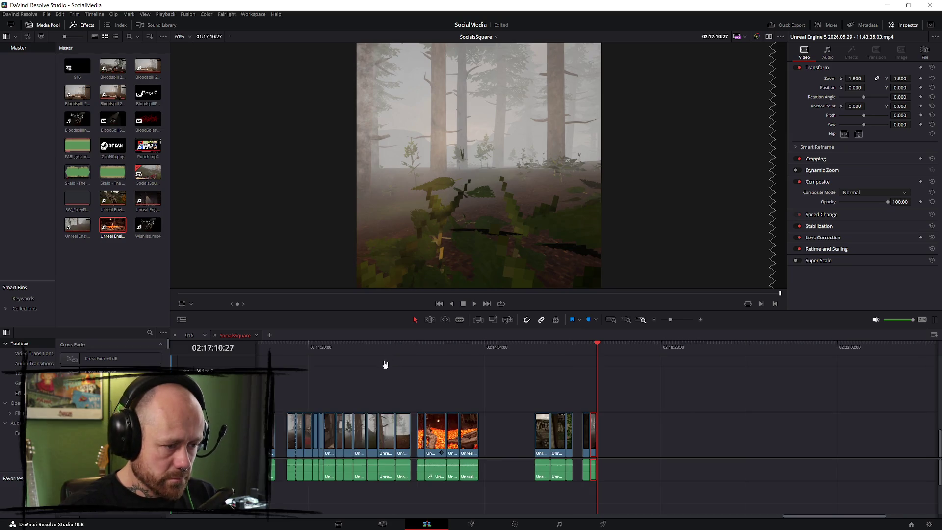
pyautogui.moveTo(322, 353); pyautogui.dragTo(382, 357)
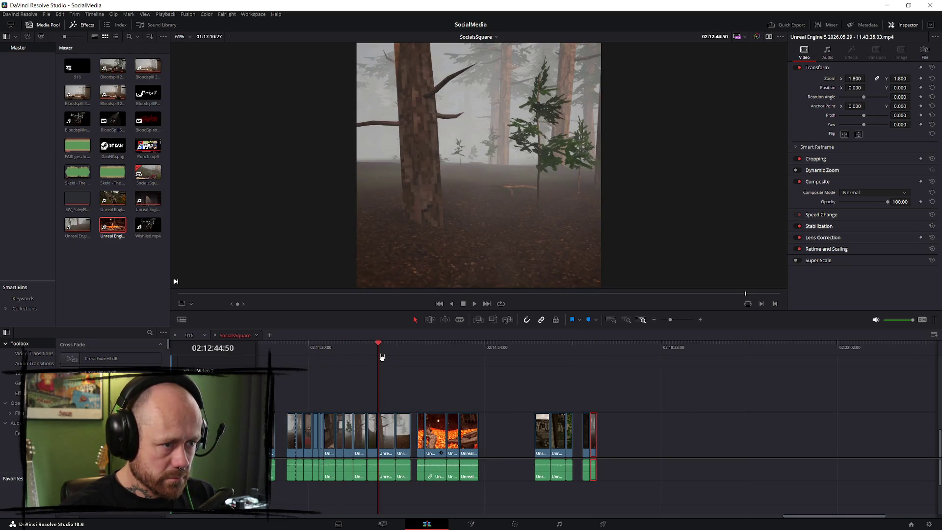
pyautogui.click(336, 353)
pyautogui.press('space')
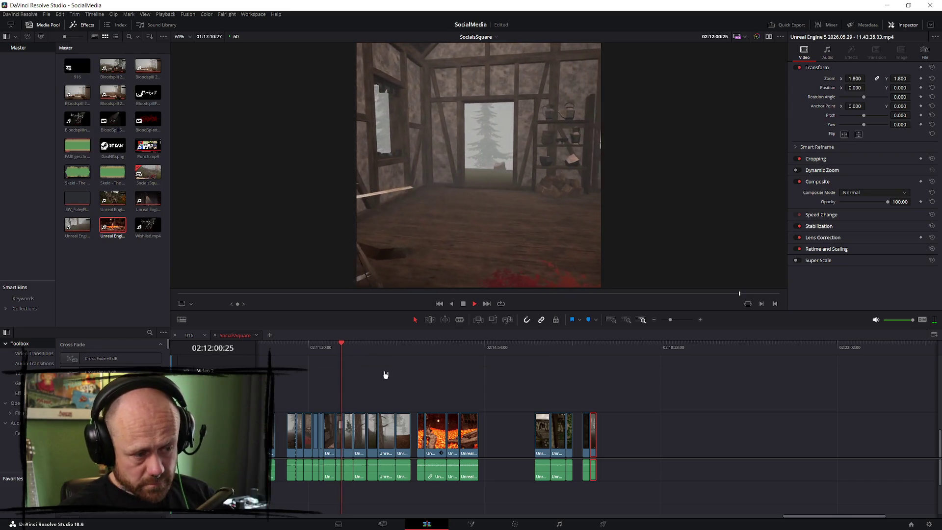
pyautogui.moveTo(368, 356)
pyautogui.mouseDown()
pyautogui.moveTo(369, 347)
pyautogui.moveTo(396, 347)
pyautogui.moveTo(344, 348)
pyautogui.moveTo(354, 347)
pyautogui.mouseUp()
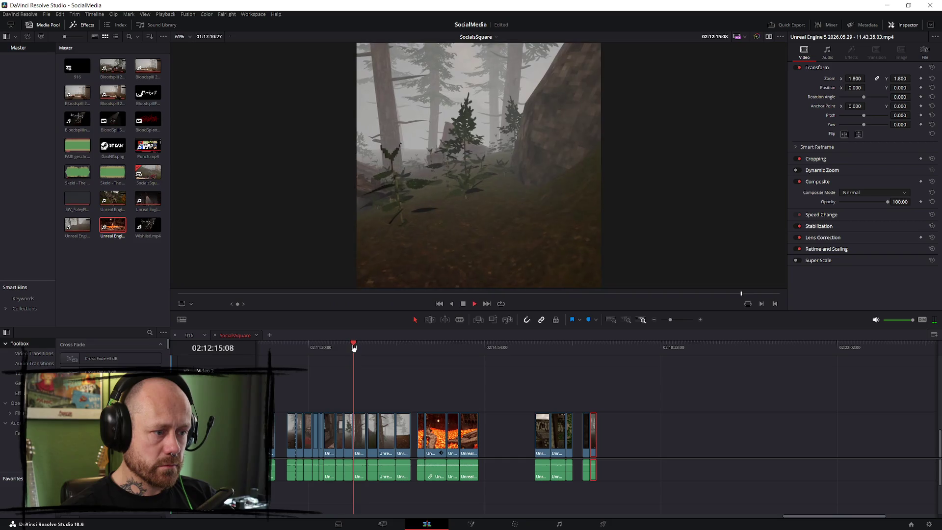
pyautogui.scroll(3, 515, 358)
pyautogui.moveTo(599, 346)
pyautogui.mouseDown()
pyautogui.moveTo(610, 353)
pyautogui.moveTo(602, 348)
pyautogui.mouseUp()
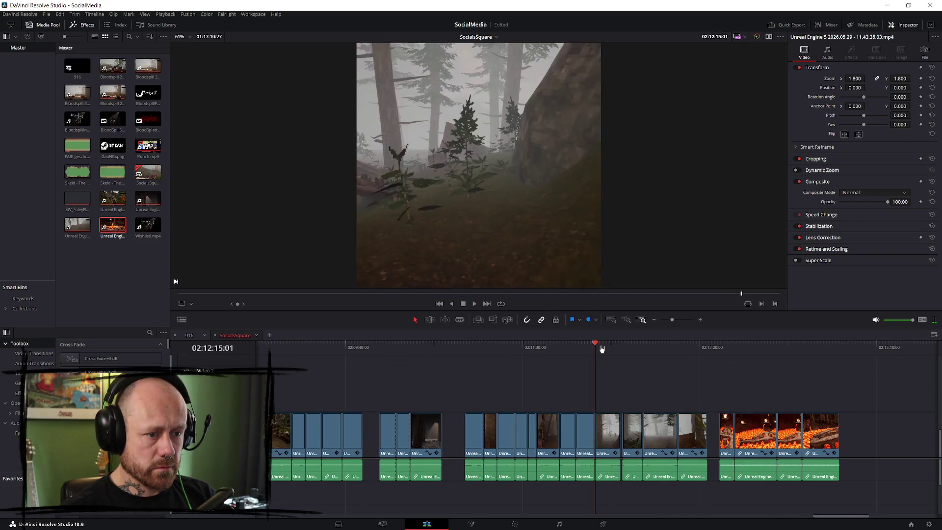
# Stop near 02:12:32 in the forest, toggle Blade and Selection, and select the forest clip
pyautogui.click(631, 347)
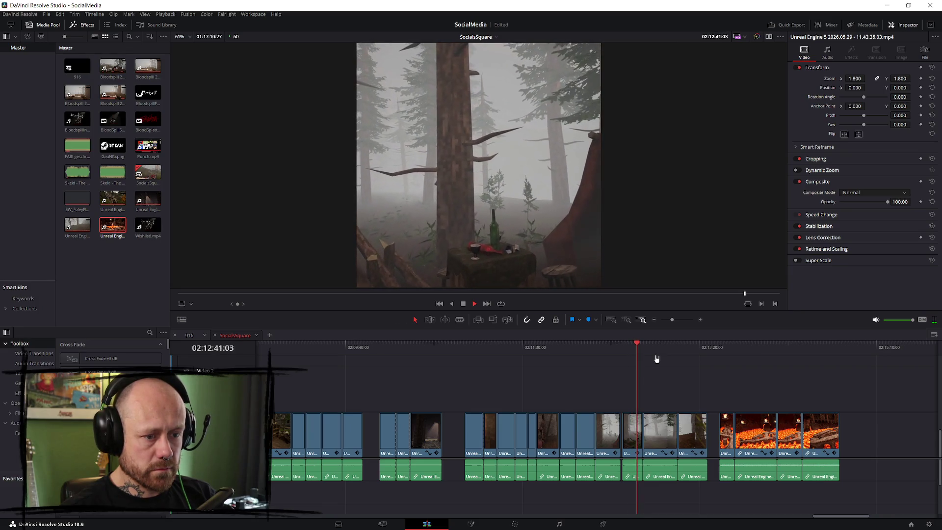
pyautogui.press('space')
pyautogui.press('space')
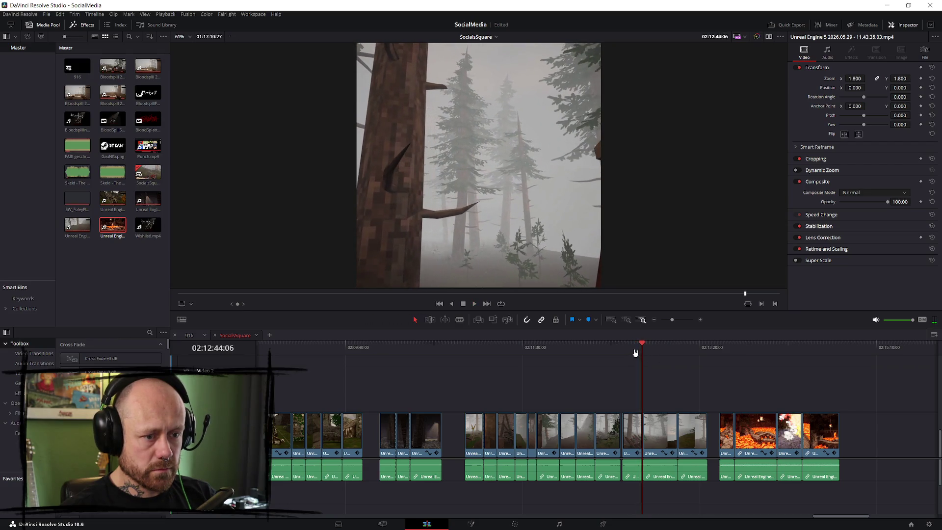
pyautogui.click(635, 353)
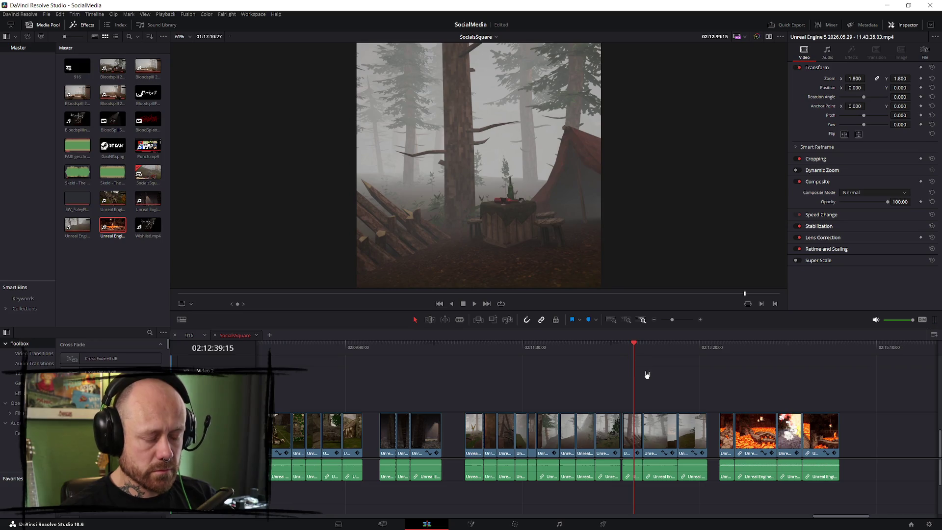
pyautogui.press('b')
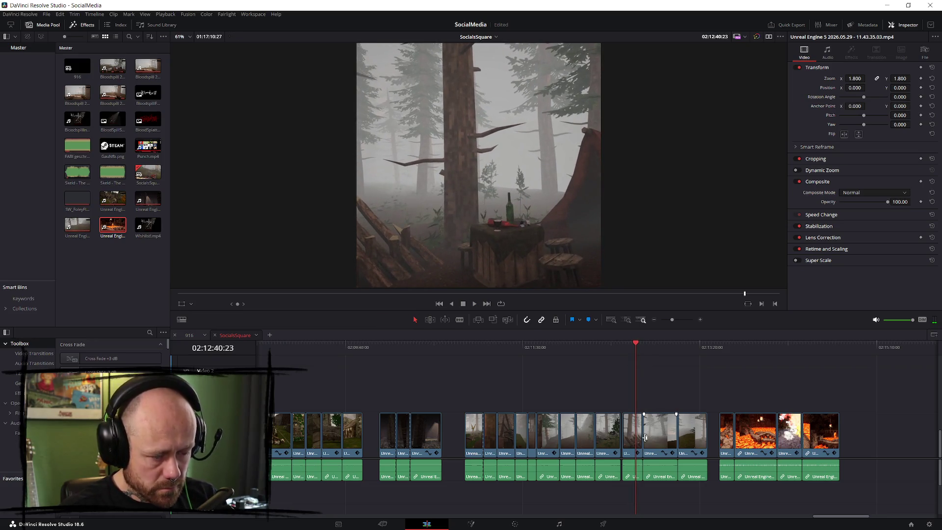
pyautogui.press('a')
pyautogui.click(635, 441)
pyautogui.click(860, 353)
pyautogui.scroll(-4, 870, 380)
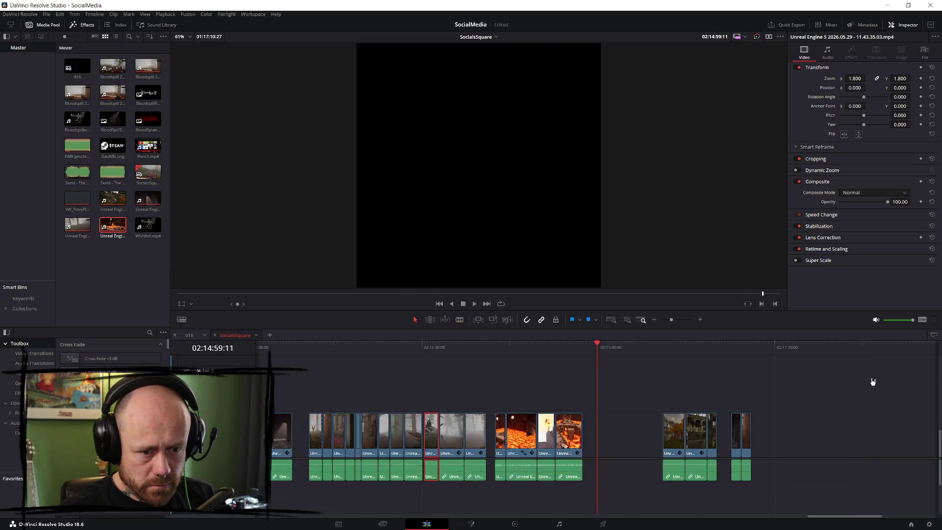
# Trim the end of the last forest clip shorter and select the trimmed clip
pyautogui.click(657, 349)
pyautogui.scroll(5, 696, 407)
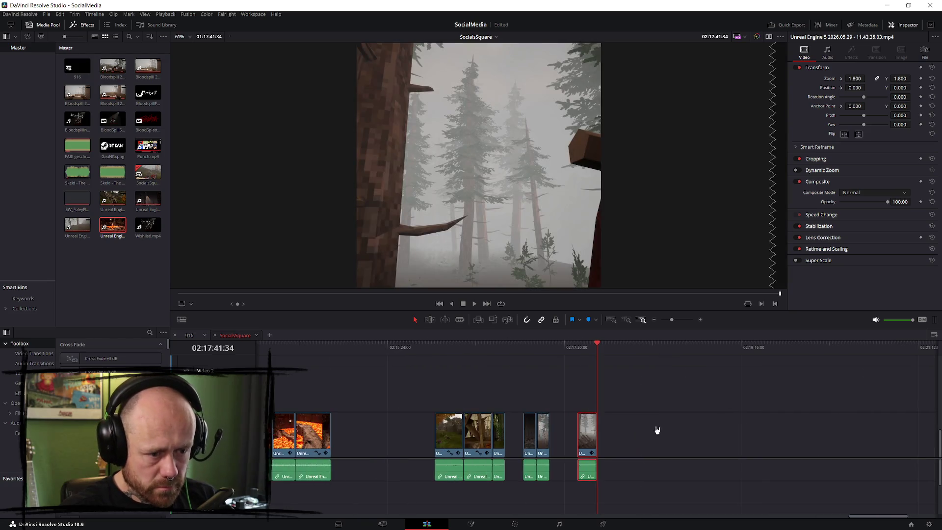
pyautogui.click(582, 349)
pyautogui.moveTo(595, 441); pyautogui.dragTo(585, 441)
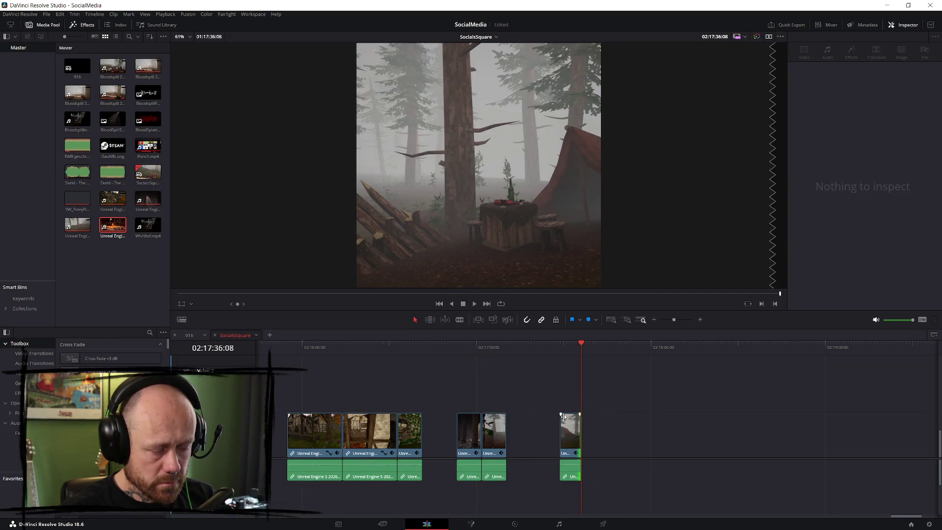
pyautogui.scroll(-2, 572, 441)
pyautogui.click(573, 442)
pyautogui.scroll(-2, 573, 441)
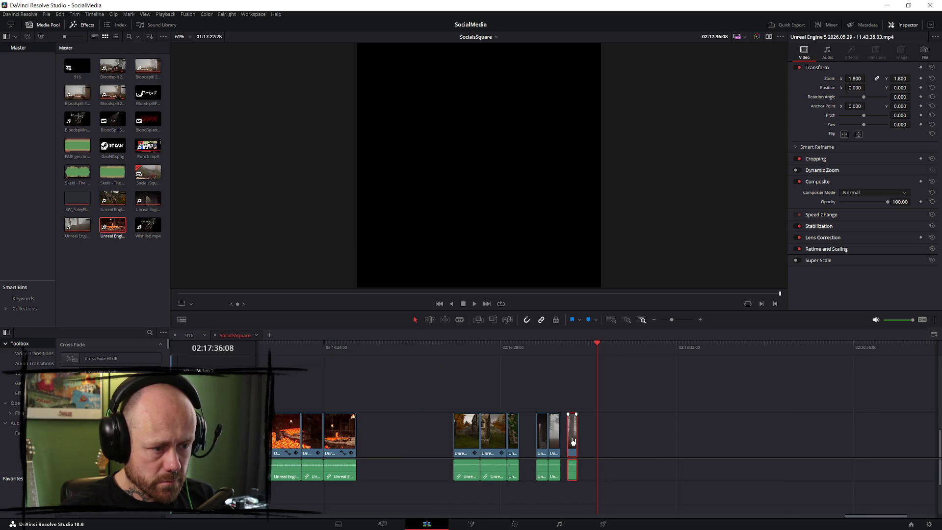
pyautogui.scroll(-3, 392, 442)
# Play back the lava-castle and lava-bridge clips to check them
pyautogui.click(454, 351)
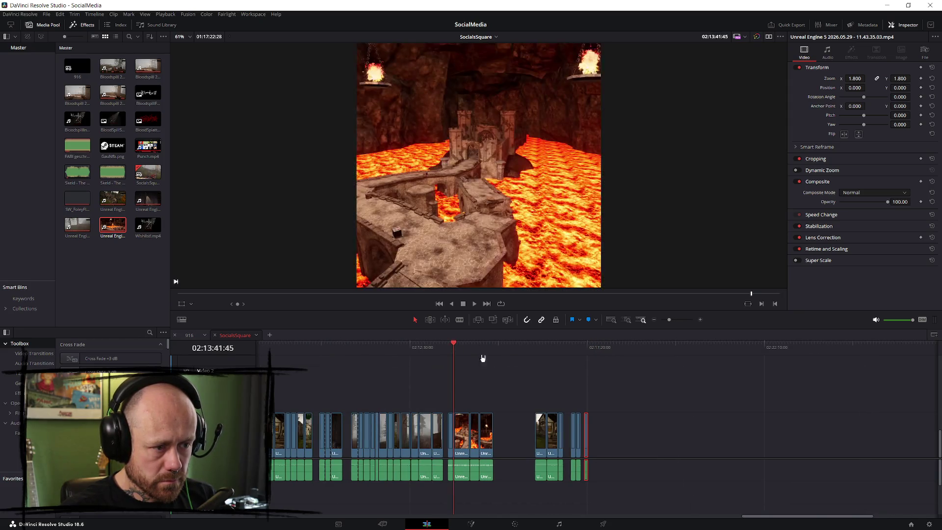
pyautogui.press('space')
pyautogui.scroll(3, 471, 355)
pyautogui.click(587, 351)
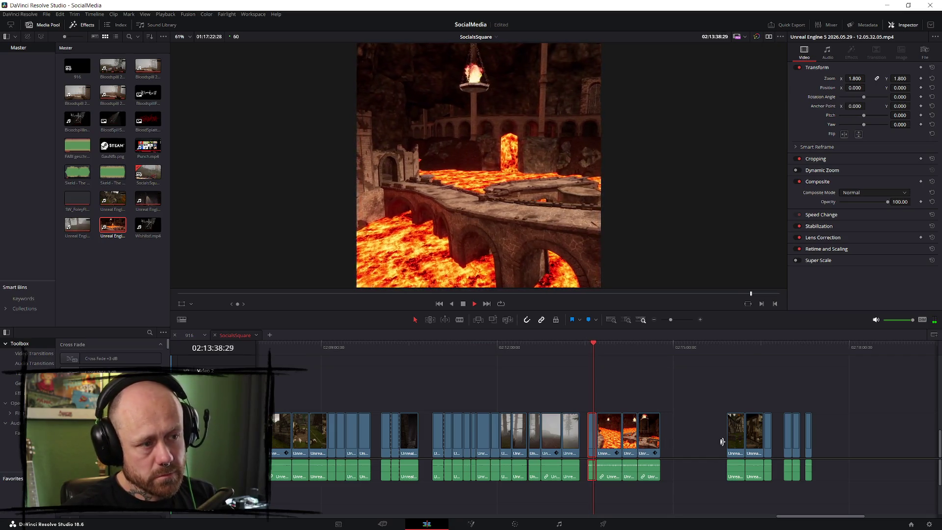
pyautogui.press('space')
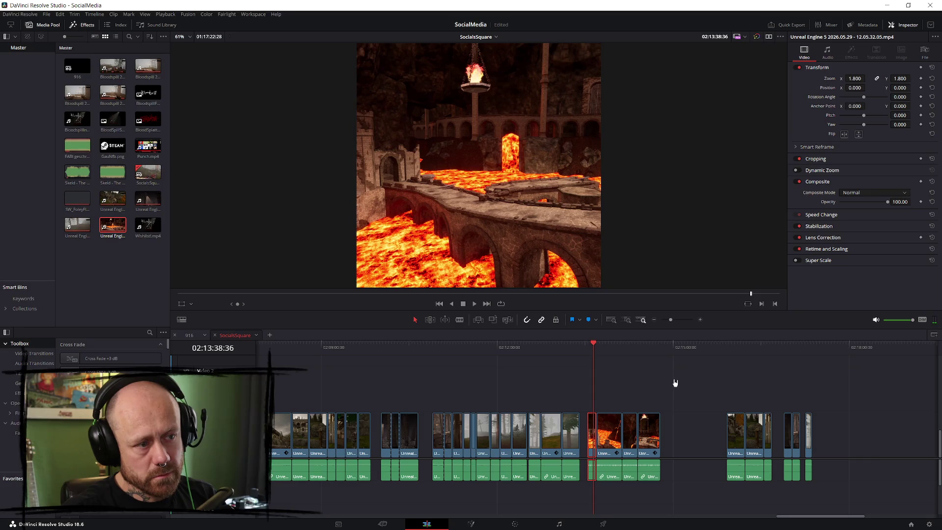
pyautogui.click(610, 347)
pyautogui.click(638, 347)
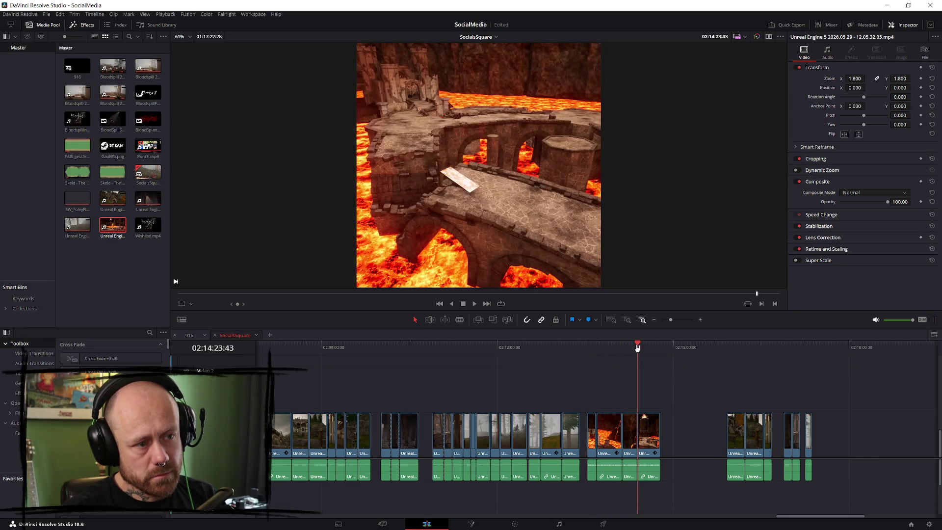
pyautogui.press('space')
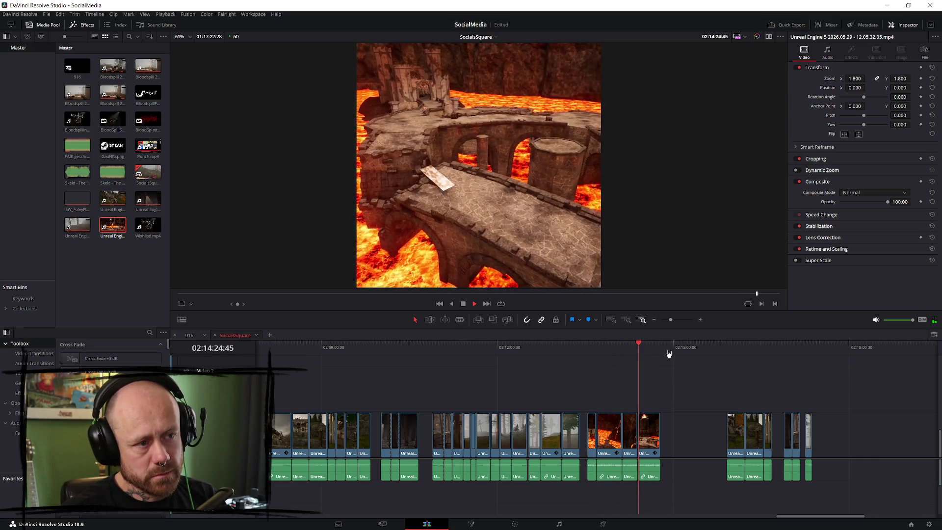
pyautogui.press('space')
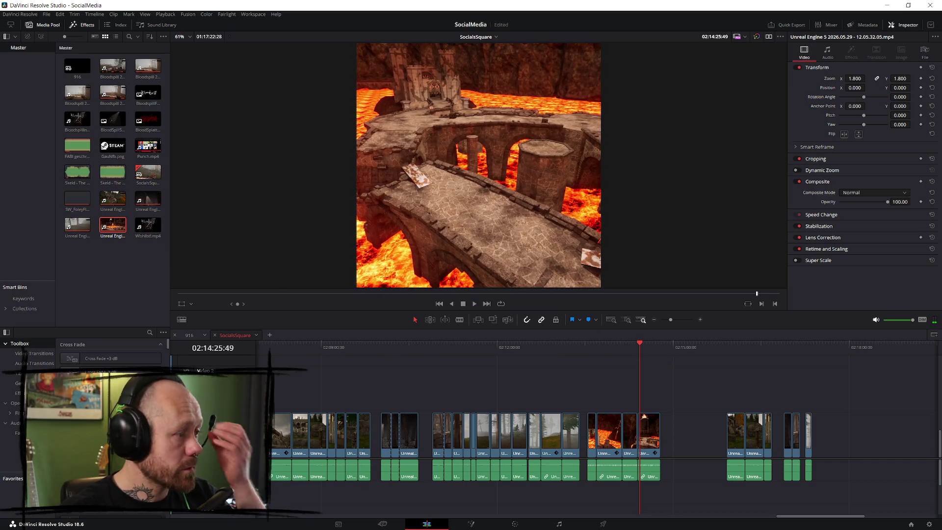
pyautogui.hotkey('alt', 'Tab')
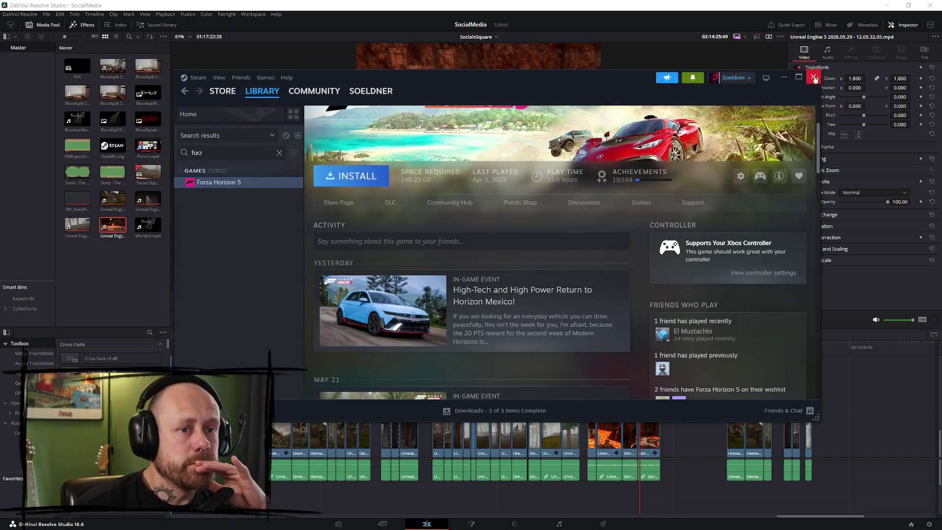
# Close Steam and launch the BloodSpill project from the Epic Games Launcher's My Projects
pyautogui.click(813, 77)
pyautogui.hotkey('alt', 'Tab')
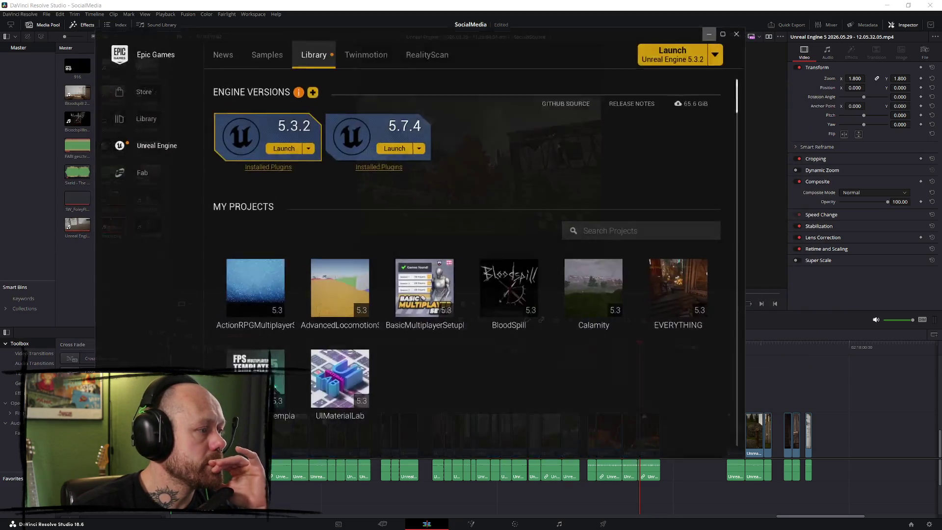
pyautogui.doubleClick(540, 300)
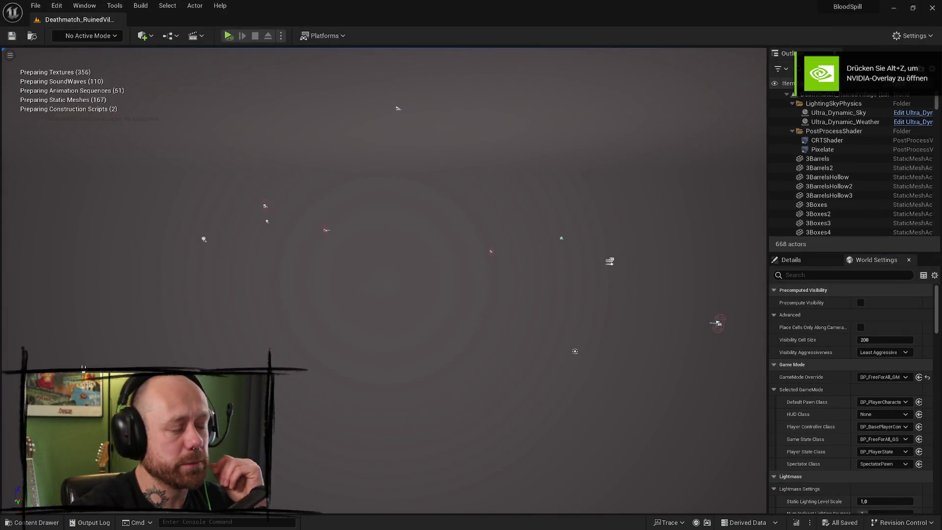
pyautogui.hotkey('ctrl', 'space')
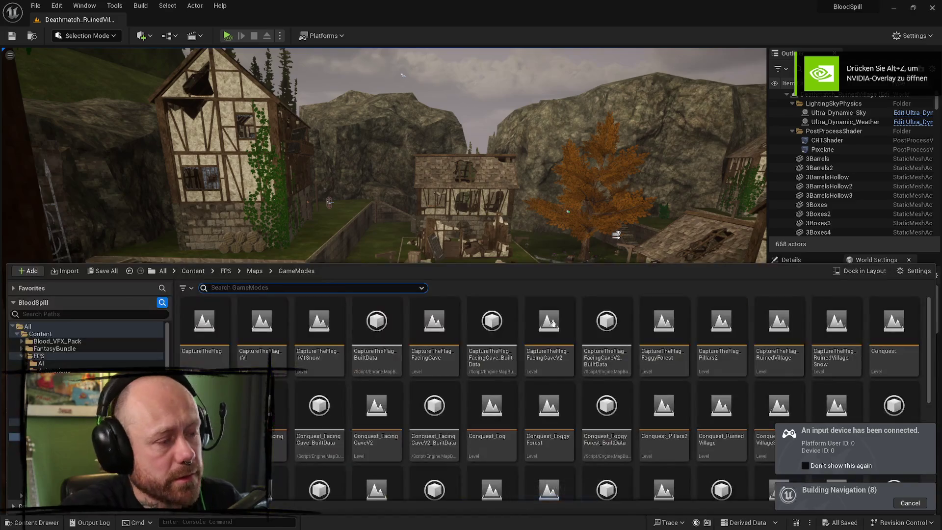
# Open Deathmatch_FacingCaveV2 from the GameModes folder and fly the camera over the lava bridge
pyautogui.scroll(-3, 697, 353)
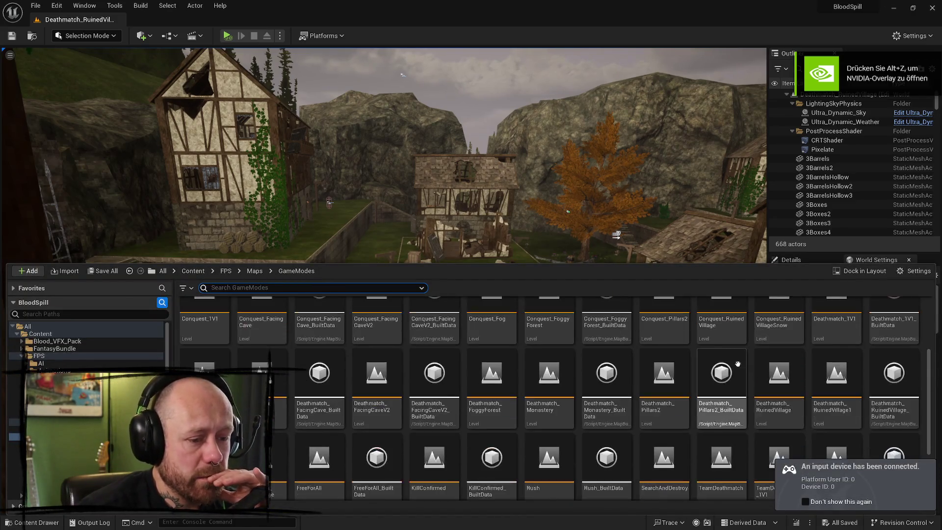
pyautogui.click(392, 366)
pyautogui.doubleClick(392, 366)
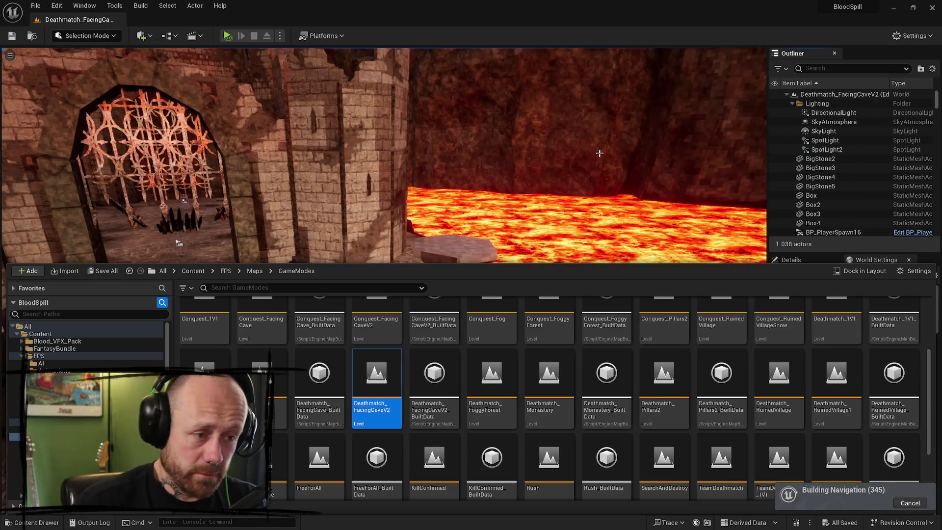
pyautogui.moveTo(595, 147)
pyautogui.mouseDown()
pyautogui.moveTo(550, 172)
pyautogui.moveTo(510, 162)
pyautogui.moveTo(491, 140)
pyautogui.moveTo(412, 147)
pyautogui.mouseUp()
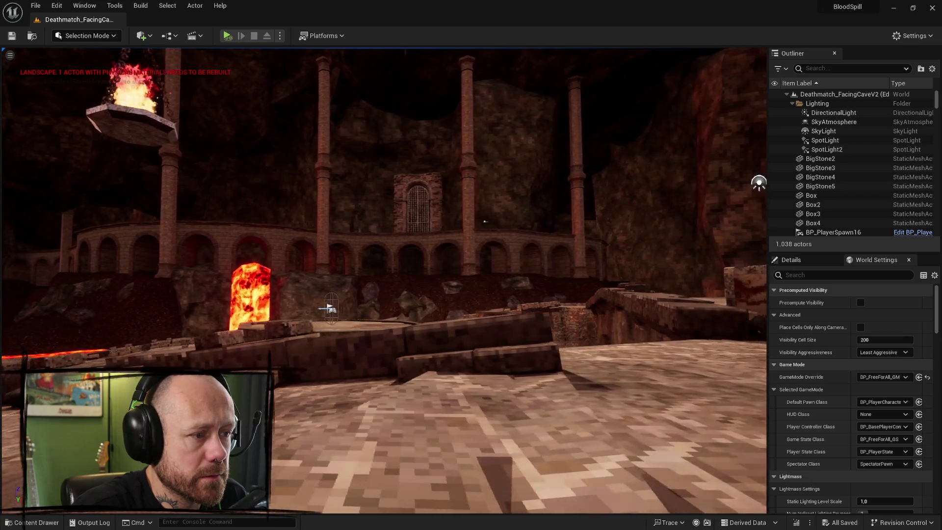
# Frame the castle gate, switch to fullscreen Game View, and start Alt+F9 recording
pyautogui.moveTo(412, 147)
pyautogui.mouseDown()
pyautogui.moveTo(373, 147)
pyautogui.moveTo(407, 148)
pyautogui.mouseUp()
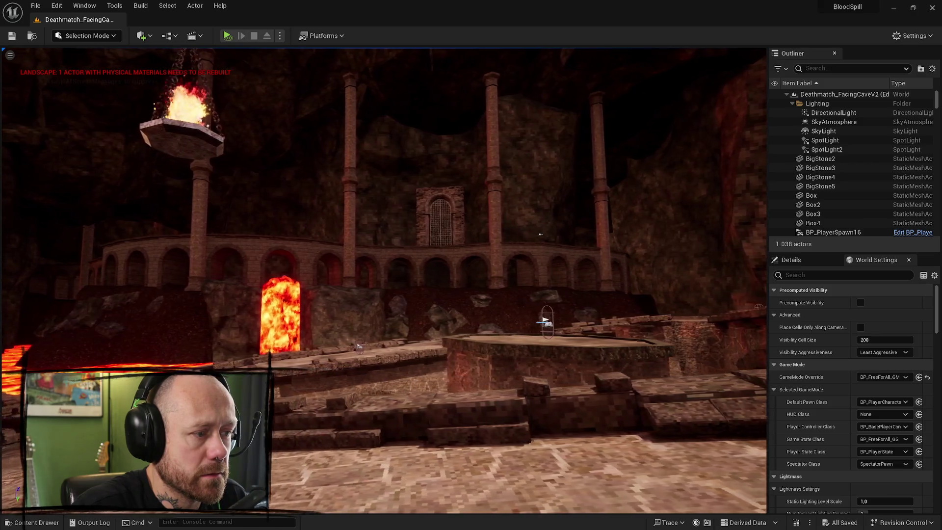
pyautogui.moveTo(407, 148)
pyautogui.mouseDown()
pyautogui.moveTo(338, 147)
pyautogui.moveTo(373, 148)
pyautogui.moveTo(378, 121)
pyautogui.moveTo(366, 126)
pyautogui.mouseUp()
pyautogui.press('F11')
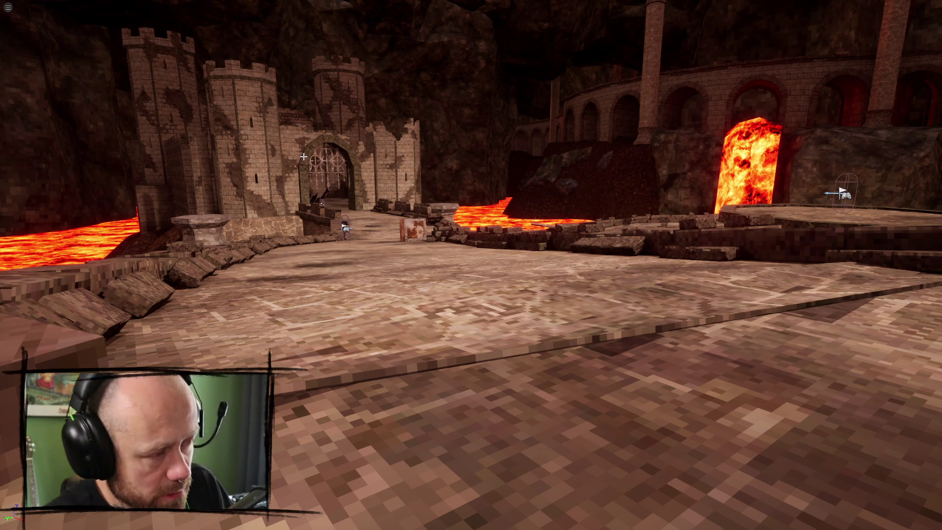
pyautogui.scroll(-2, 536, 169)
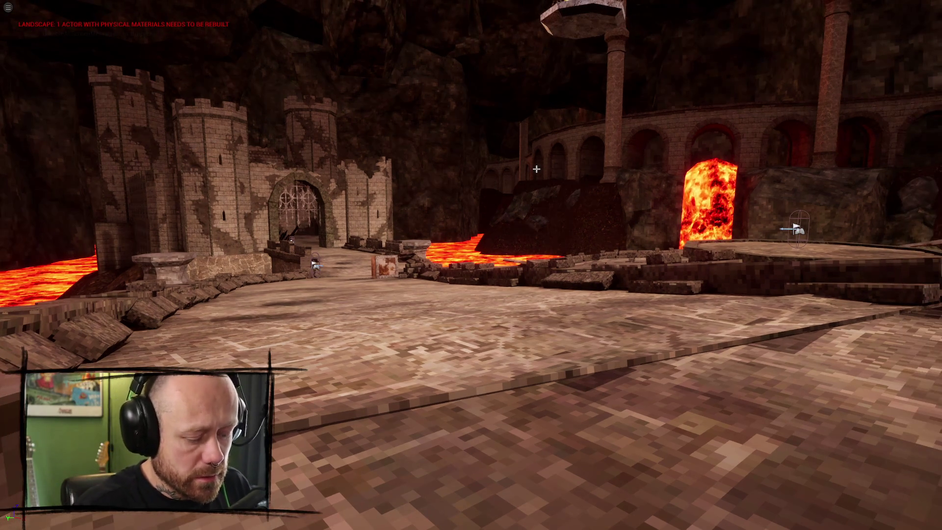
pyautogui.press('g')
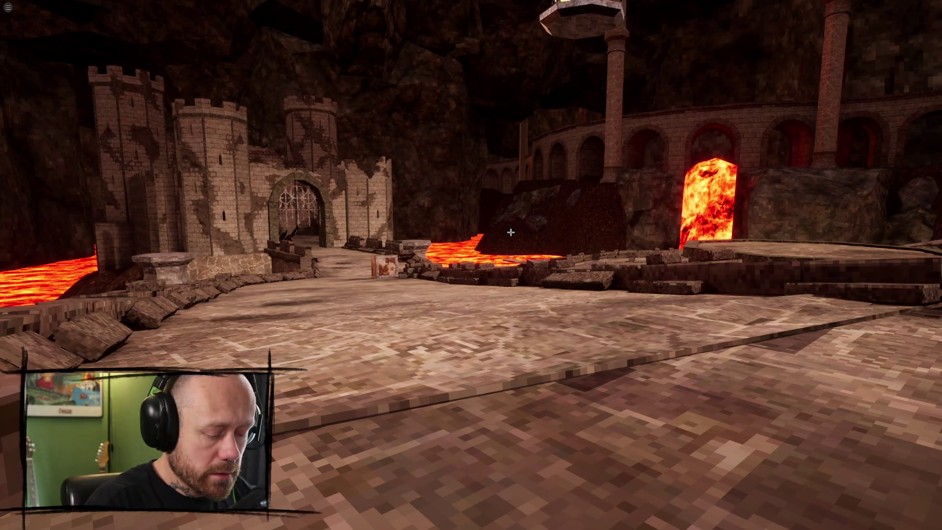
pyautogui.hotkey('alt', 'F9')
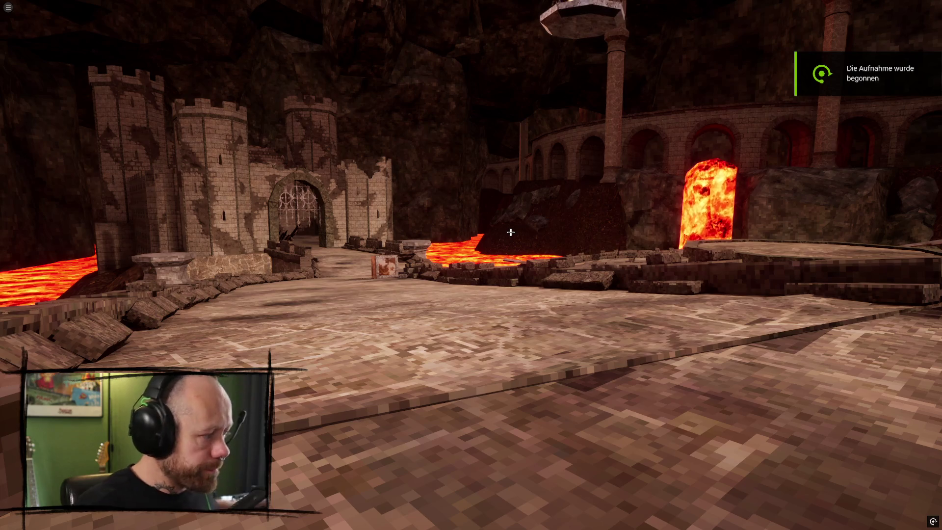
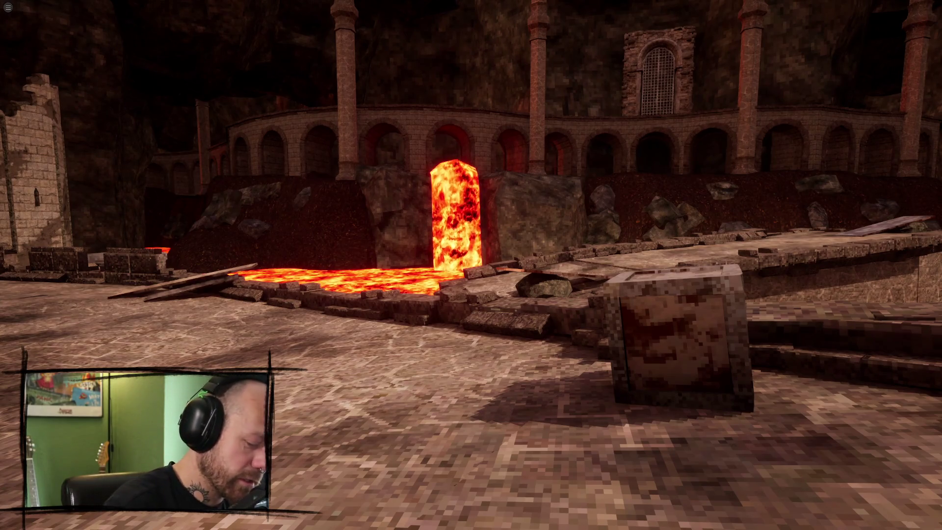
# Stop and save the gameplay capture with Alt+F9, then return to the SocialsSquare timeline
pyautogui.hotkey('alt', 'F9')
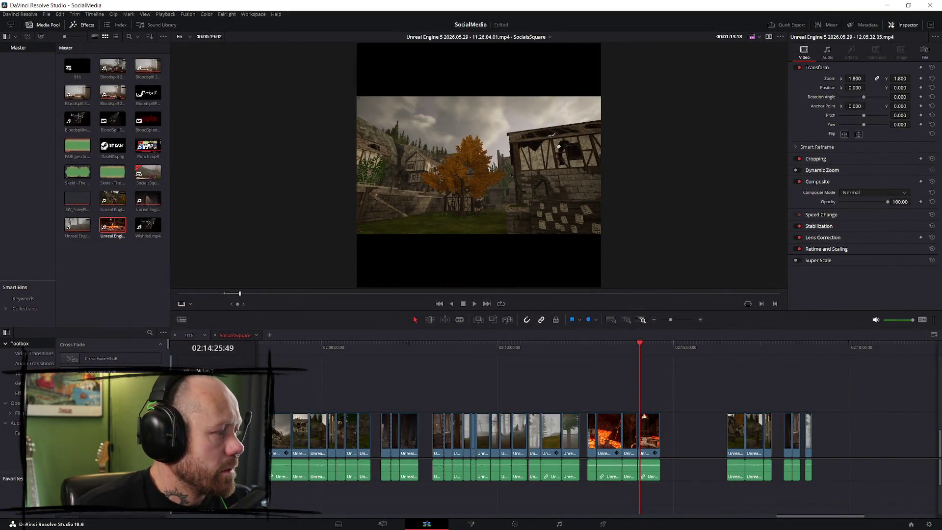
pyautogui.click(685, 346)
# Drop the newest lava-arena gameplay clip at the end of the SocialsSquare timeline and preview it
pyautogui.click(832, 346)
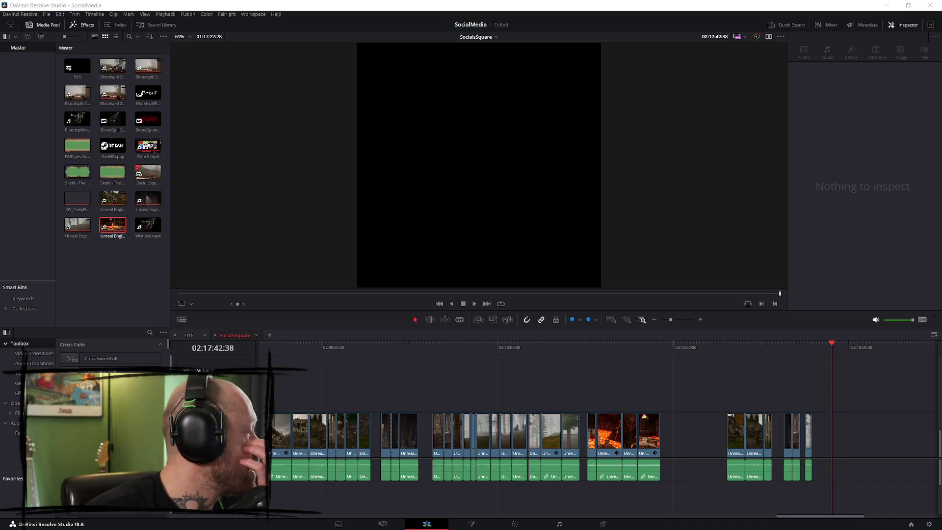
pyautogui.moveTo(937, 427); pyautogui.dragTo(841, 429)
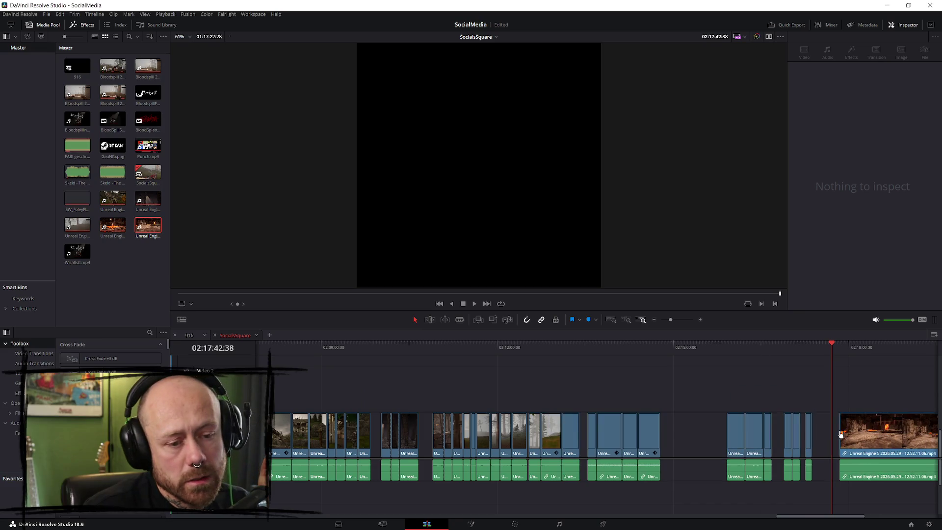
pyautogui.click(859, 346)
pyautogui.press('space')
pyautogui.hotkey('ctrl', '=')
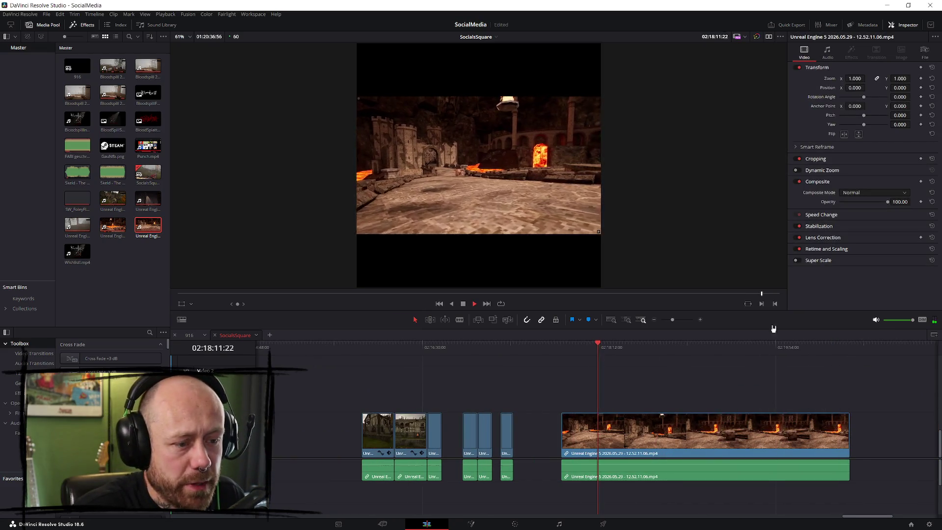
pyautogui.press('space')
# Set the lava clip's Inspector Zoom to 1.8 and play it back to check the framing
pyautogui.click(750, 465)
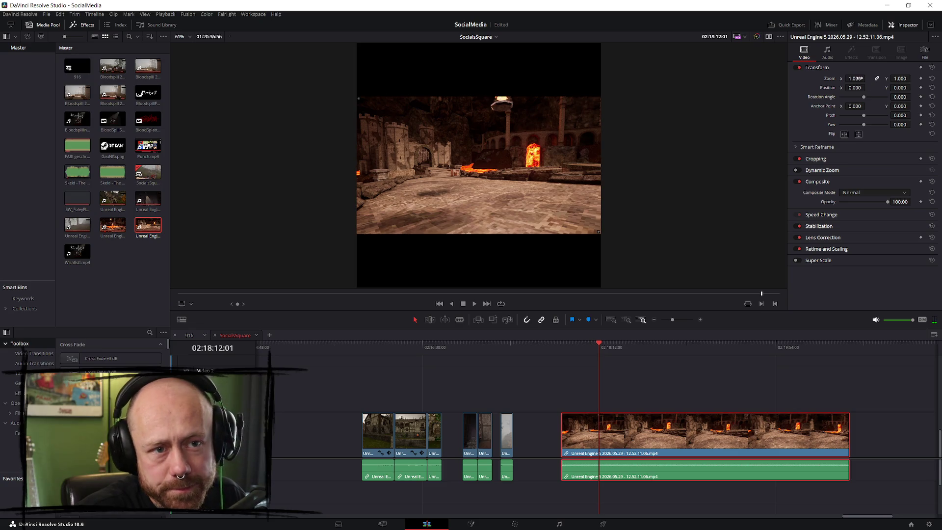
pyautogui.click(854, 78)
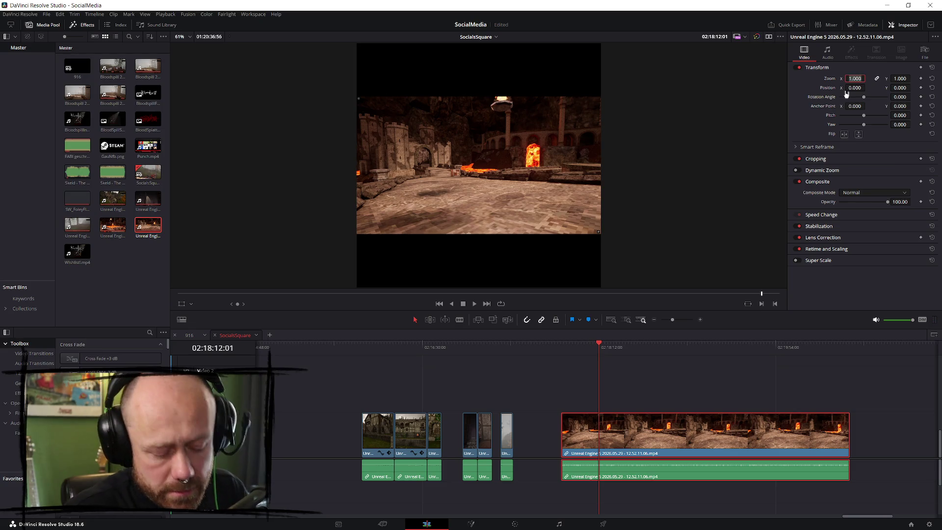
pyautogui.write('1.8')
pyautogui.press('Return')
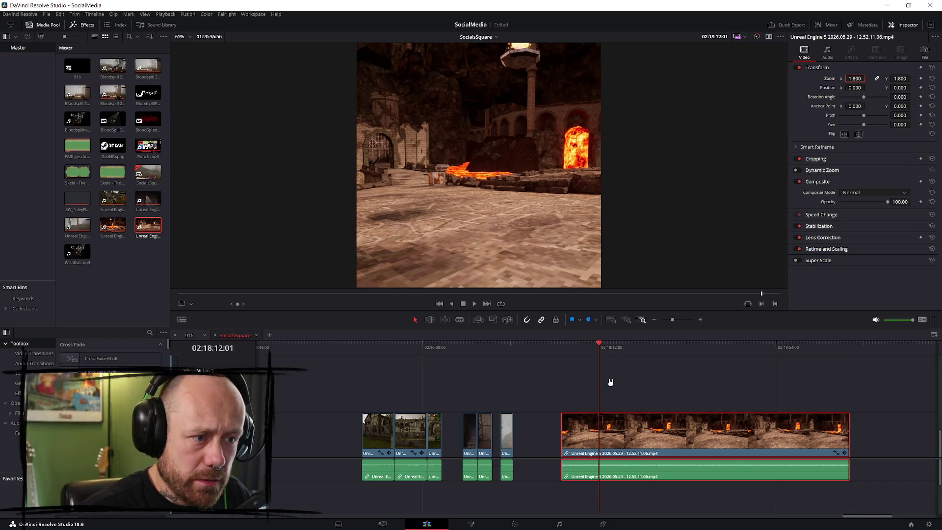
pyautogui.click(650, 346)
pyautogui.press('space')
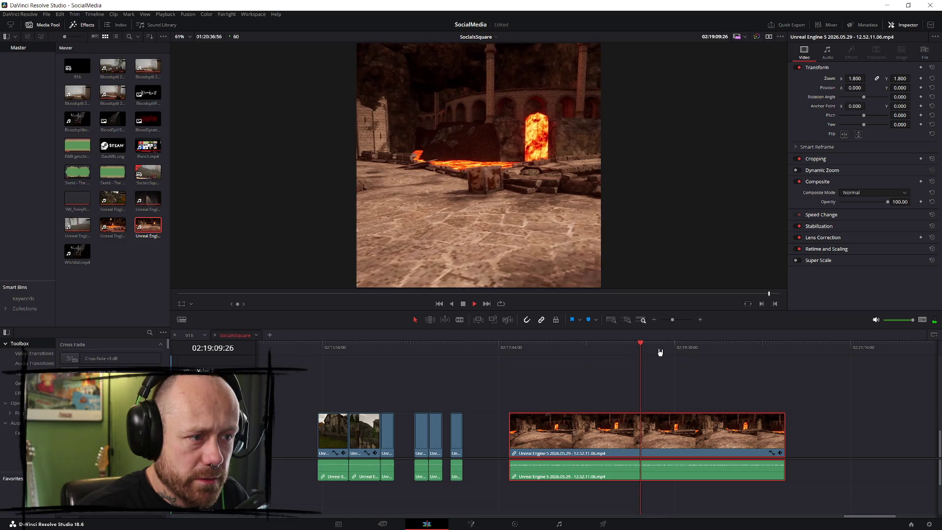
# Blade-cut the lava clip at the first chosen moment during playback
pyautogui.press('space')
pyautogui.press('b')
pyautogui.click(643, 434)
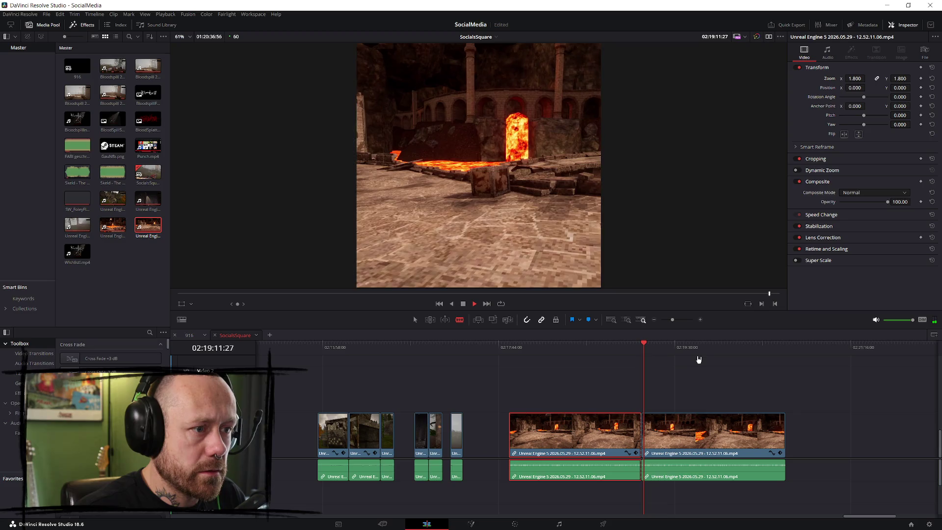
pyautogui.moveTo(659, 347); pyautogui.dragTo(678, 349)
pyautogui.press('l')
pyautogui.press('l')
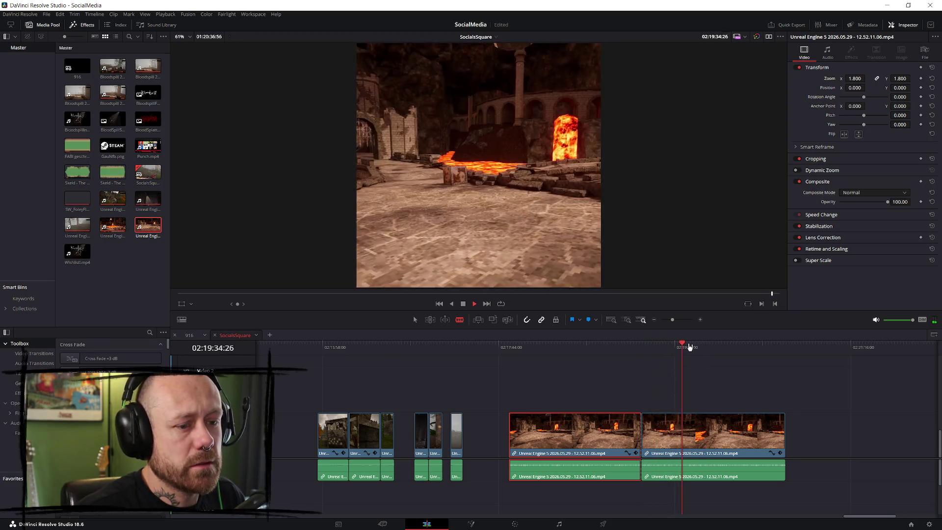
# Split the lava clip a second time near its end and return to the Selection tool
pyautogui.click(737, 352)
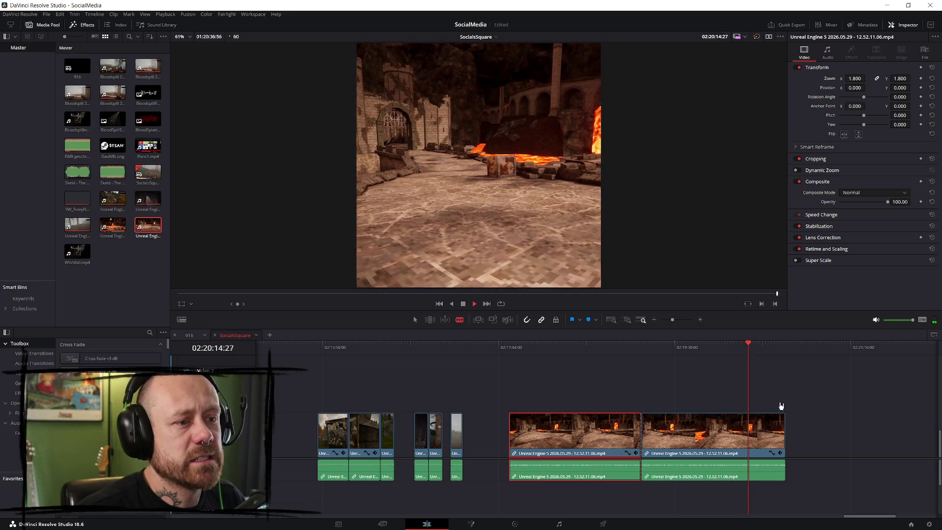
pyautogui.moveTo(755, 351); pyautogui.dragTo(761, 353)
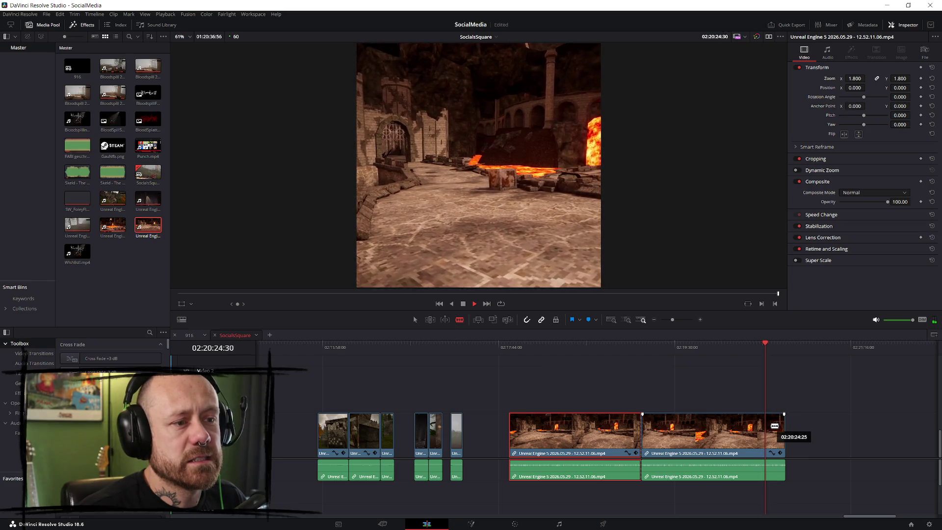
pyautogui.hotkey('ctrl', 'b')
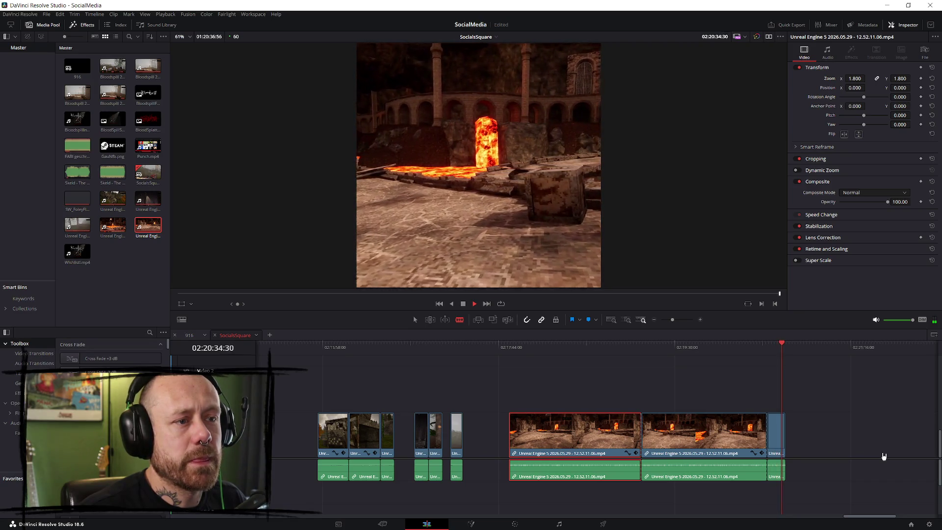
pyautogui.press('space')
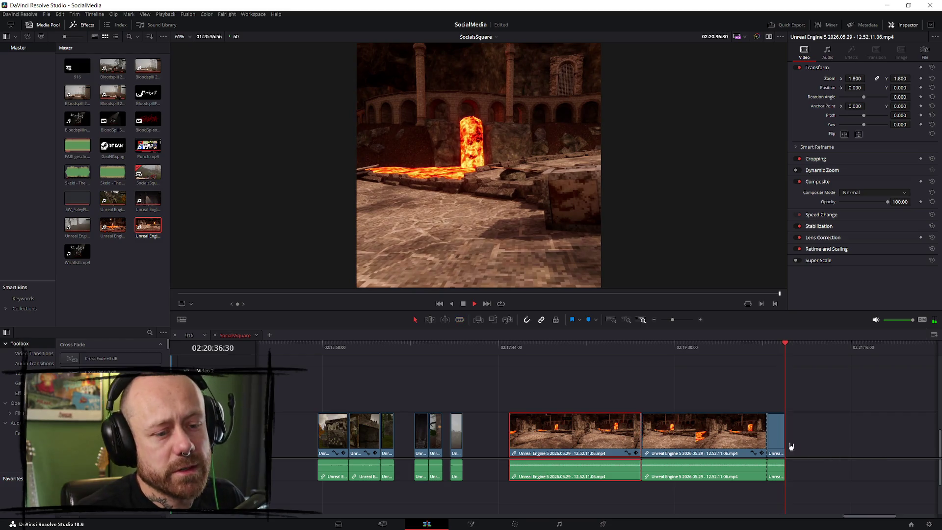
pyautogui.press('a')
# Replay the footage around both cuts to review them
pyautogui.click(769, 357)
pyautogui.press('space')
pyautogui.press('space')
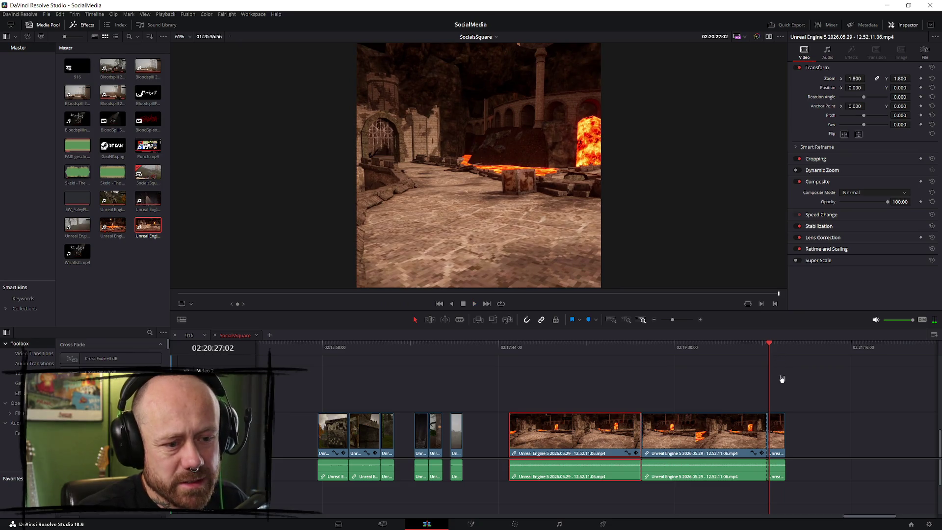
pyautogui.click(696, 351)
pyautogui.click(666, 347)
pyautogui.press('space')
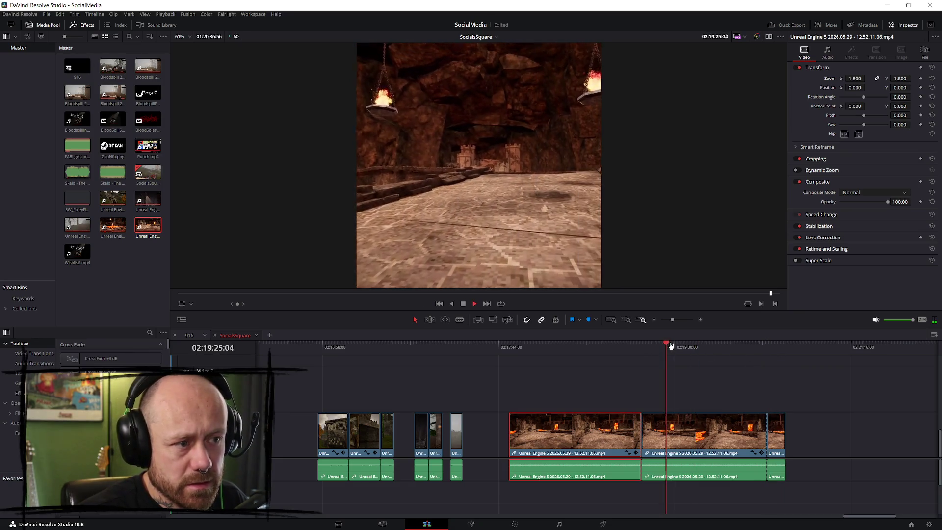
pyautogui.click(678, 348)
pyautogui.click(690, 347)
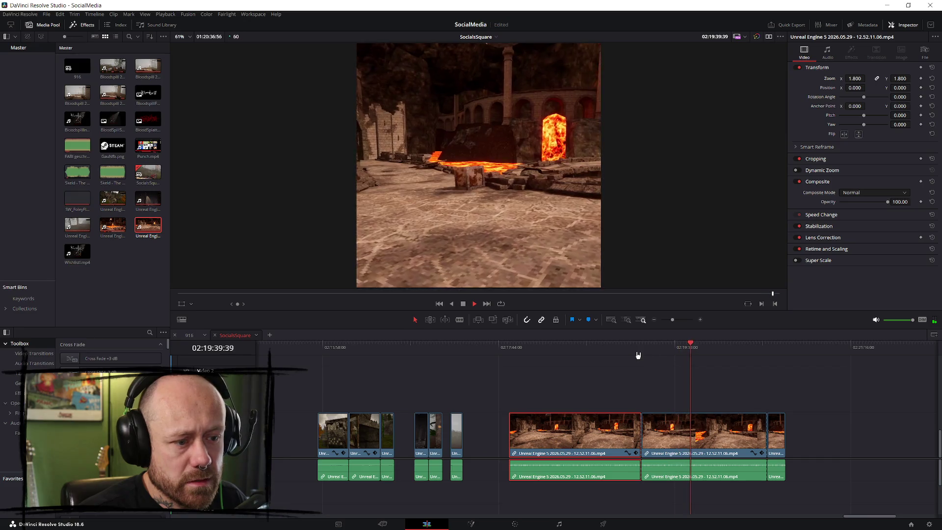
pyautogui.press('space')
pyautogui.moveTo(683, 351)
pyautogui.mouseDown()
pyautogui.moveTo(675, 349)
pyautogui.moveTo(688, 350)
pyautogui.mouseUp()
# Play the lava footage from its start with the Blade tool and review the cut point
pyautogui.moveTo(586, 351)
pyautogui.mouseDown()
pyautogui.moveTo(522, 348)
pyautogui.moveTo(614, 347)
pyautogui.mouseUp()
pyautogui.press('space')
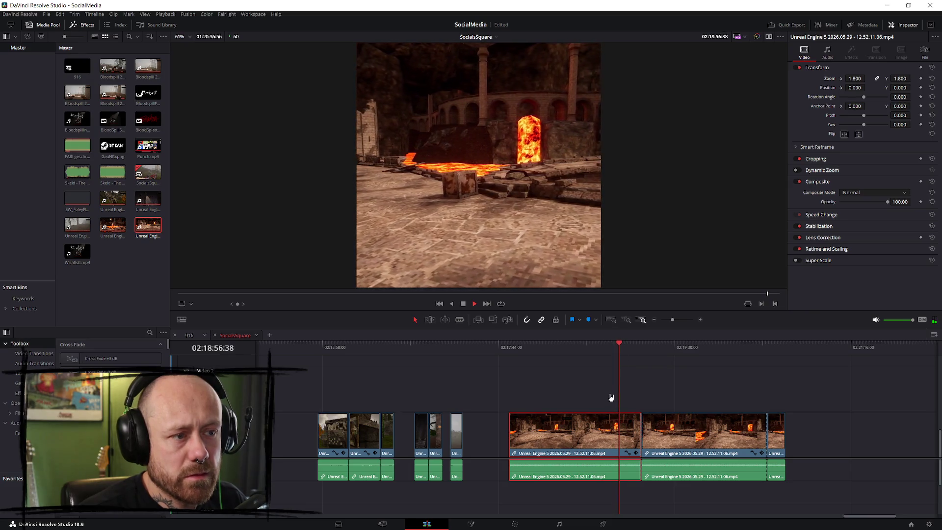
pyautogui.press('b')
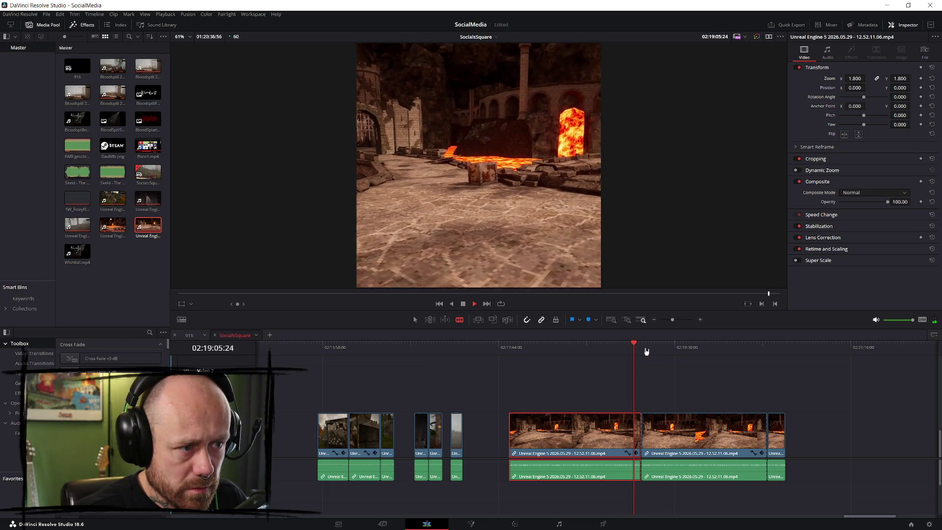
pyautogui.click(662, 352)
pyautogui.click(687, 351)
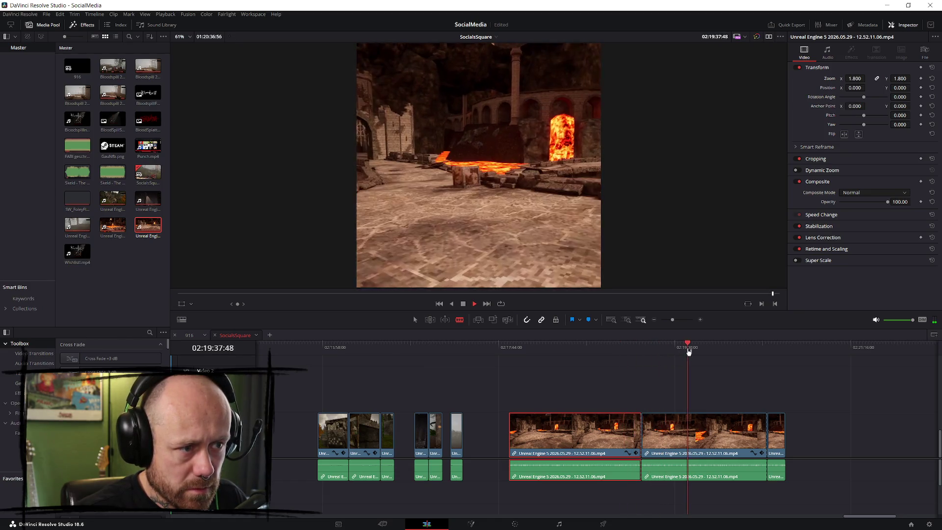
pyautogui.click(641, 352)
pyautogui.press('space')
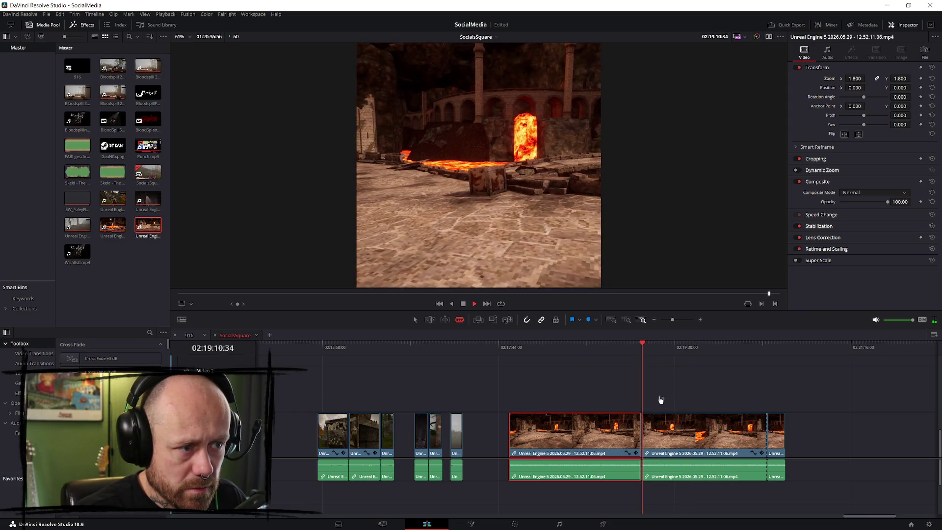
pyautogui.click(630, 351)
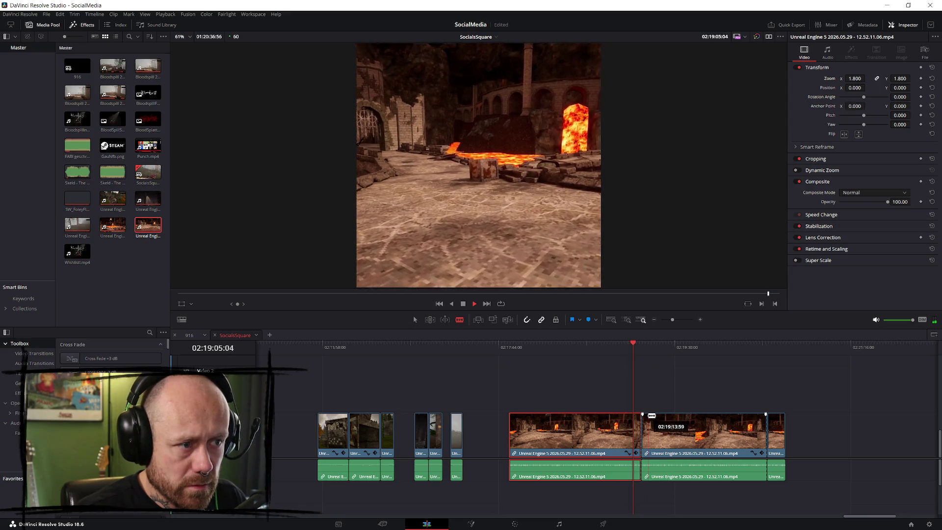
pyautogui.click(649, 349)
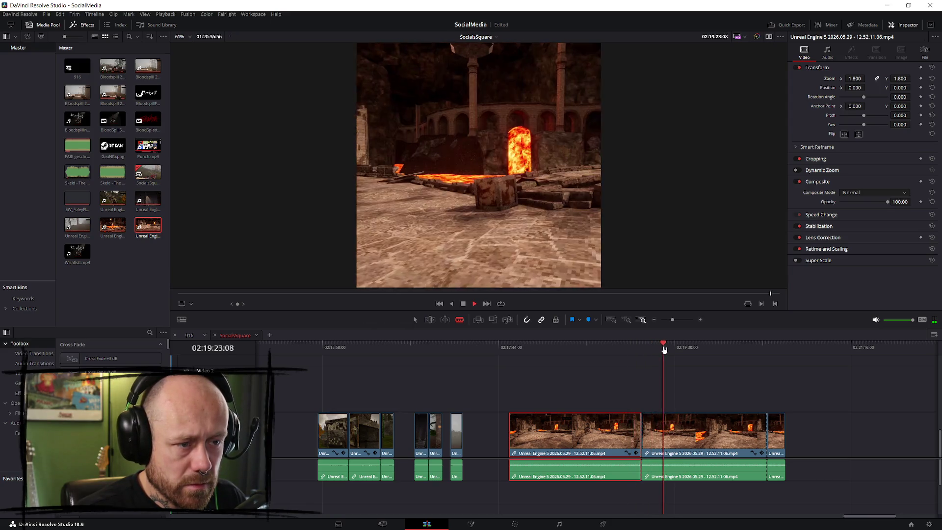
pyautogui.press('space')
pyautogui.press('space')
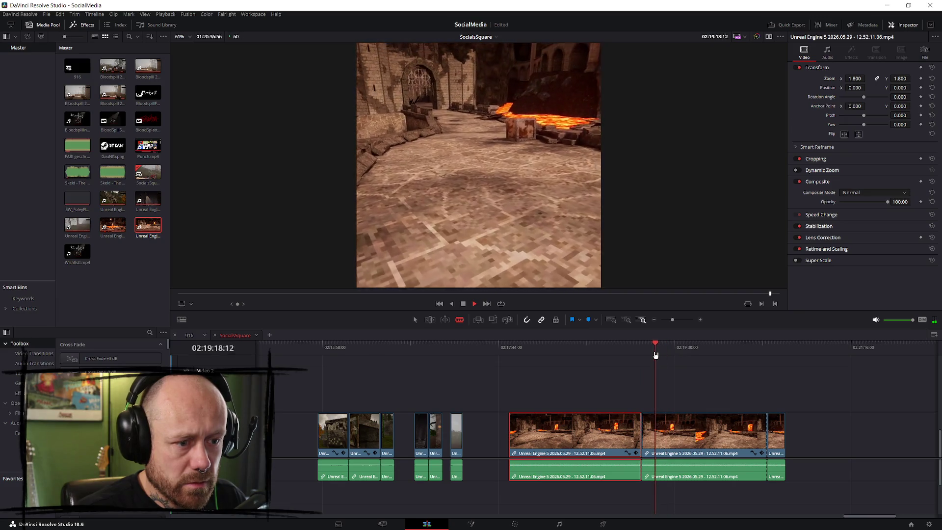
# Trim the start of the second lava piece and slip which part of it plays
pyautogui.moveTo(664, 432); pyautogui.dragTo(675, 438)
pyautogui.click(682, 349)
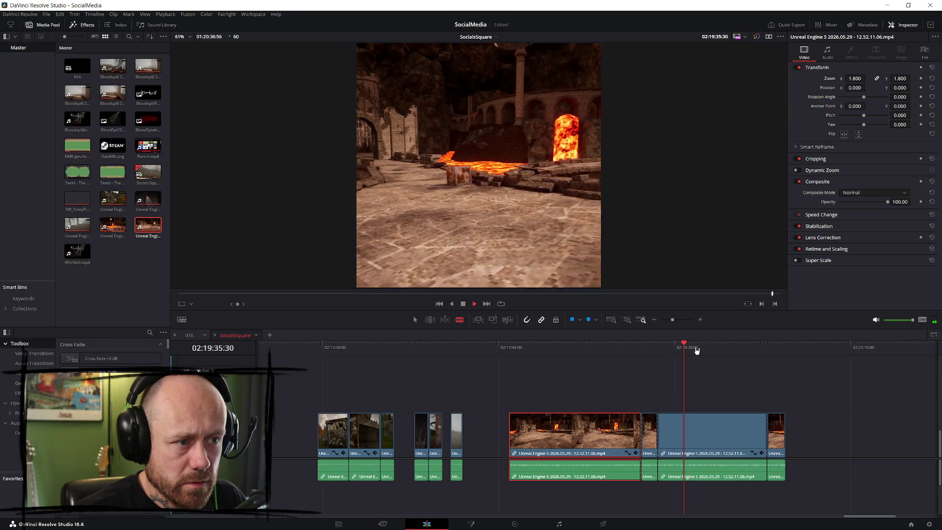
pyautogui.moveTo(692, 422); pyautogui.dragTo(712, 400)
pyautogui.moveTo(703, 348); pyautogui.dragTo(720, 348)
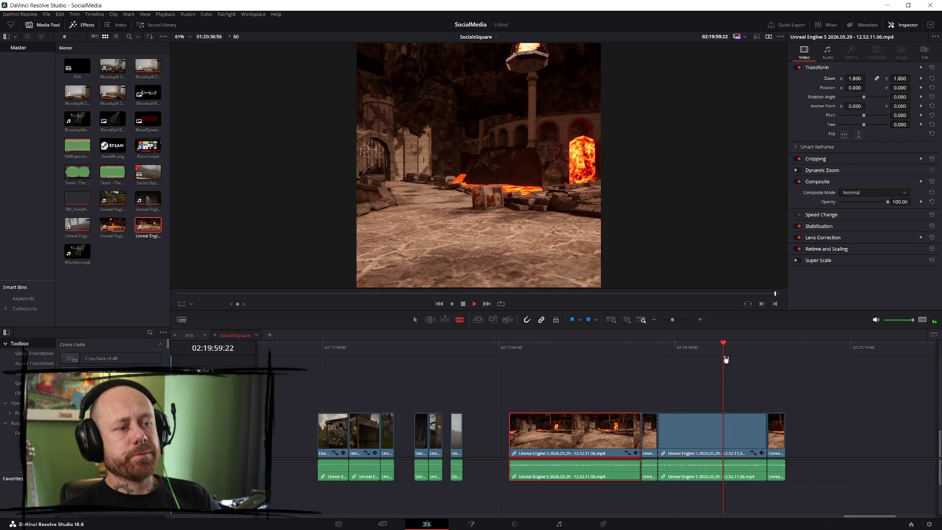
# Split the blue lava clip twice and drag the short snippet into the earlier gap
pyautogui.click(713, 350)
pyautogui.press('j')
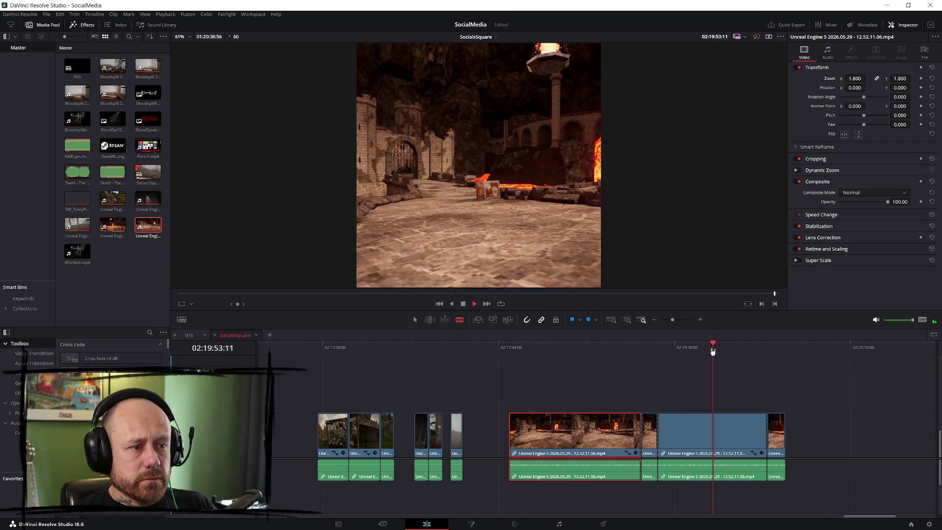
pyautogui.click(715, 350)
pyautogui.hotkey('ctrl', 'b')
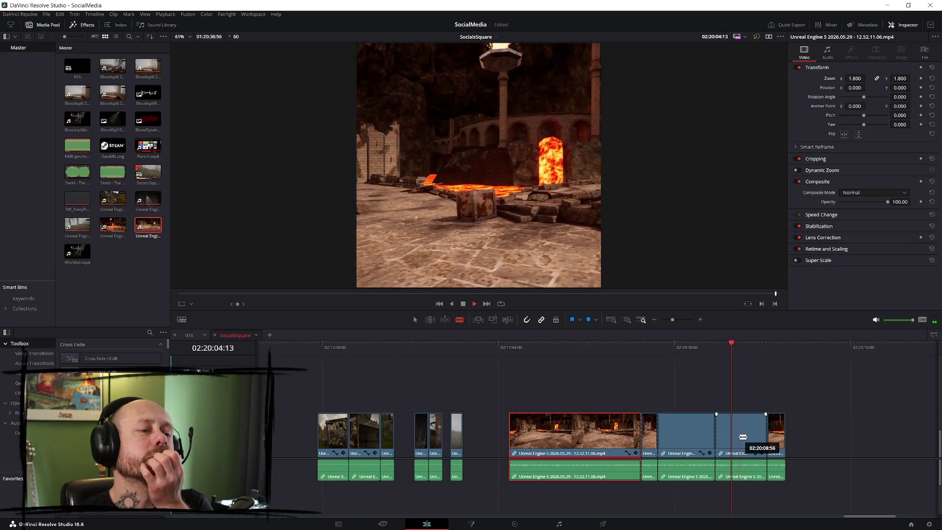
pyautogui.press('space')
pyautogui.click(732, 439)
pyautogui.press('a')
pyautogui.moveTo(727, 443)
pyautogui.mouseDown()
pyautogui.moveTo(731, 422)
pyautogui.moveTo(290, 400)
pyautogui.moveTo(685, 403)
pyautogui.moveTo(683, 426)
pyautogui.mouseUp()
pyautogui.click(648, 348)
pyautogui.press('space')
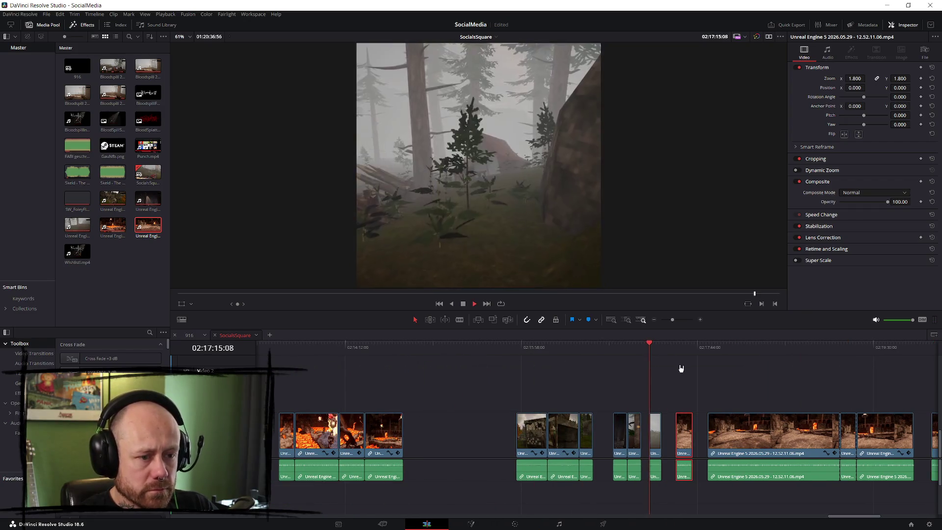
pyautogui.press('Up')
pyautogui.press('Up')
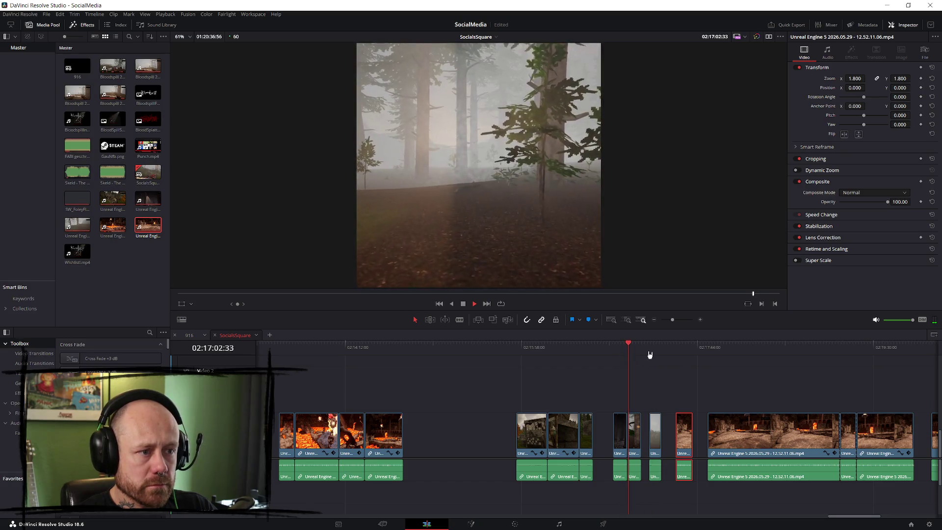
pyautogui.press('Up')
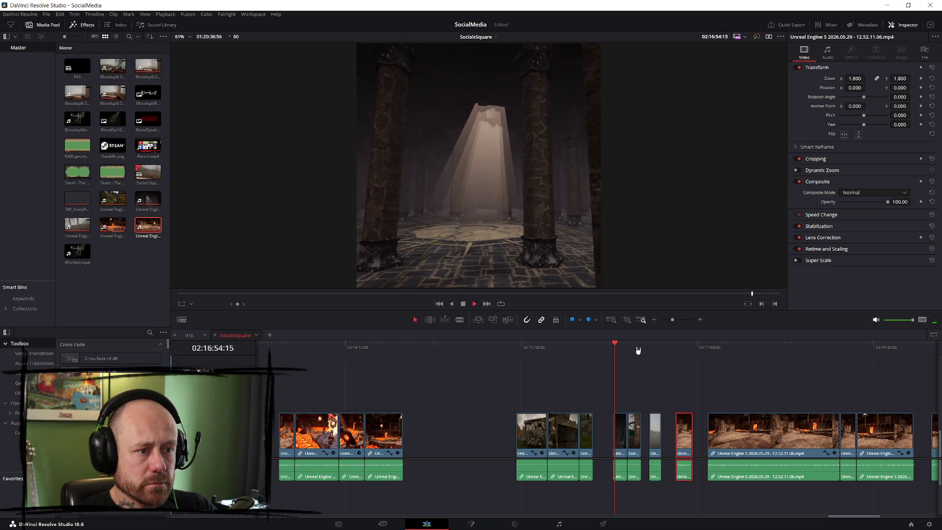
pyautogui.click(549, 349)
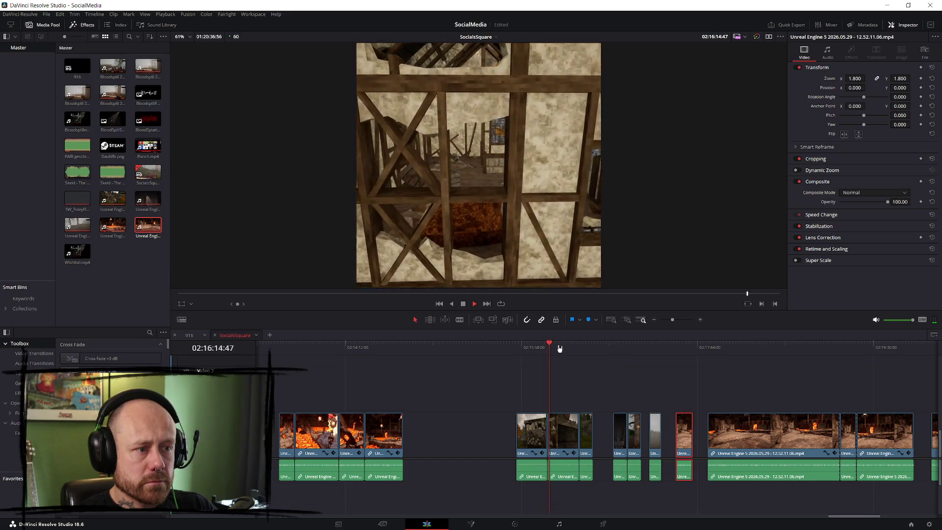
pyautogui.press('Up')
pyautogui.press('space')
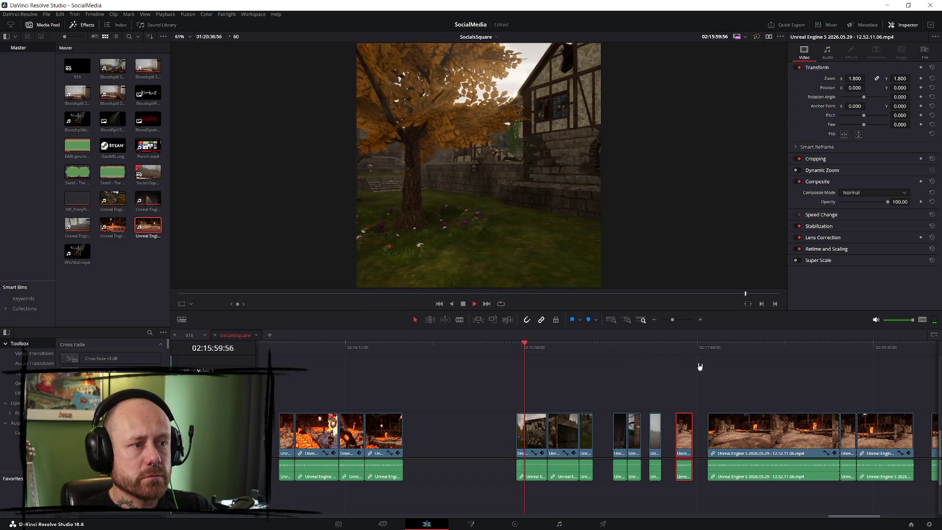
pyautogui.press('space')
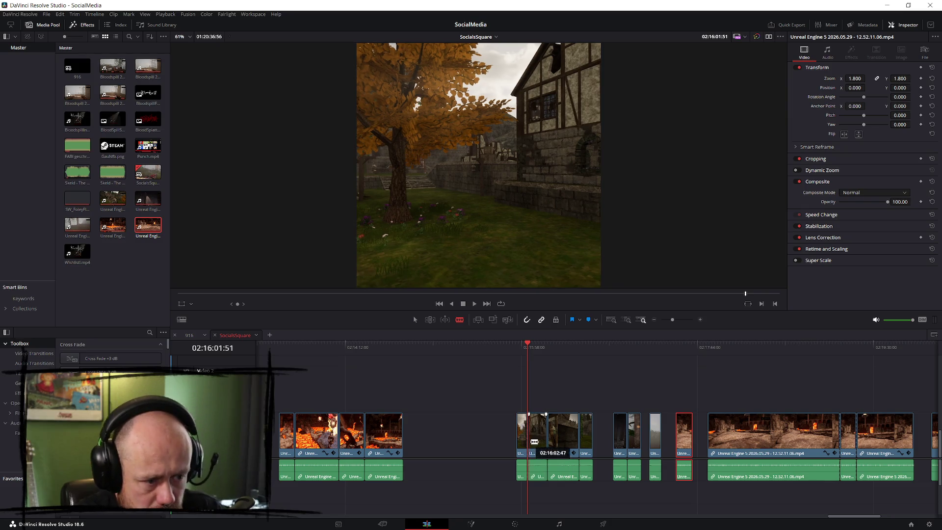
pyautogui.press('a')
pyautogui.scroll(-2, 789, 412)
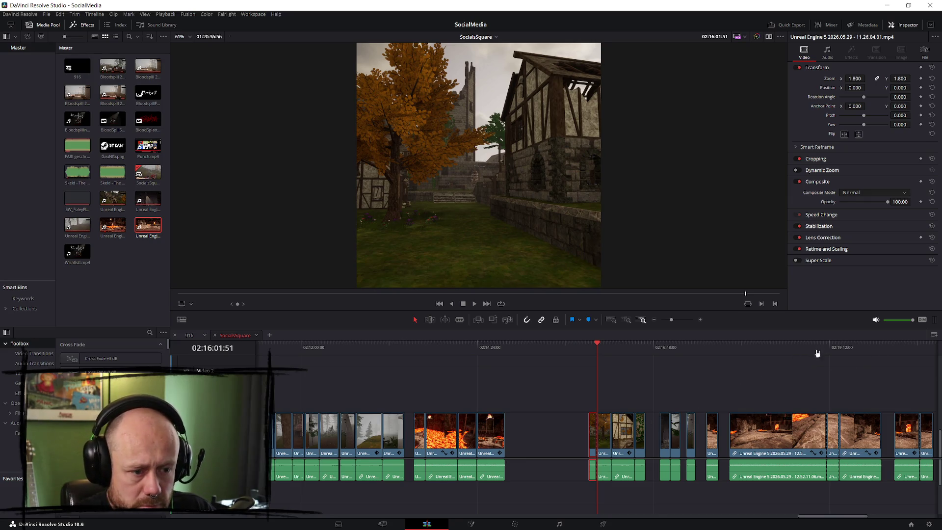
pyautogui.scroll(-3, 828, 349)
# Paste the four selected short clips after the last clip and slide them left to close the gap
pyautogui.click(740, 349)
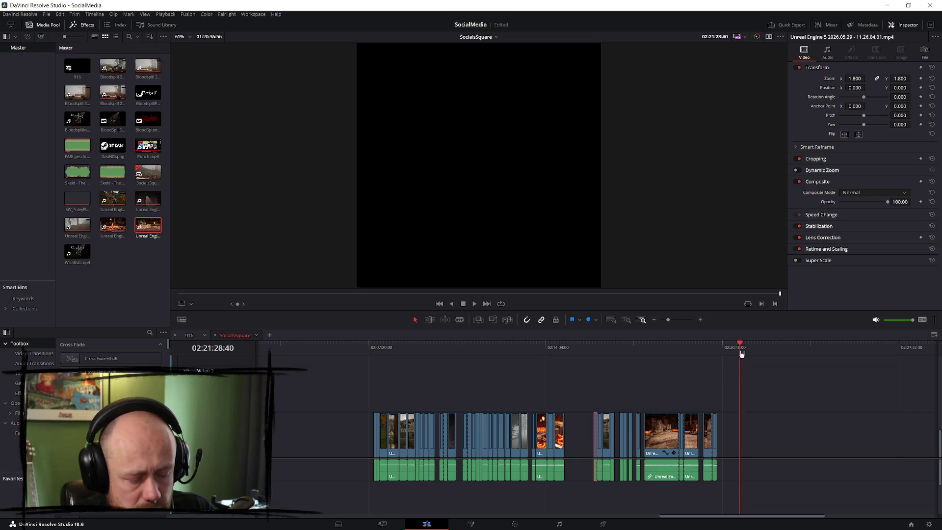
pyautogui.click(744, 352)
pyautogui.scroll(3, 711, 422)
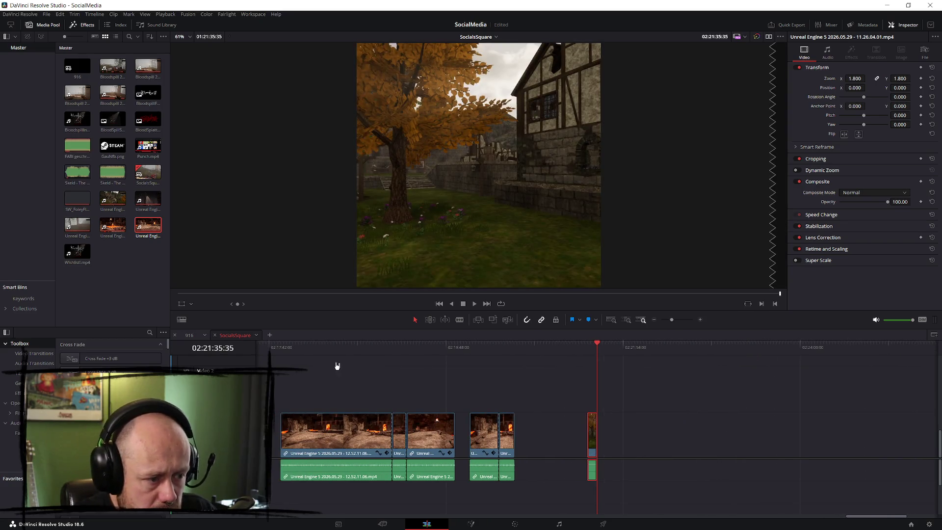
pyautogui.hscroll(-5, 338, 366)
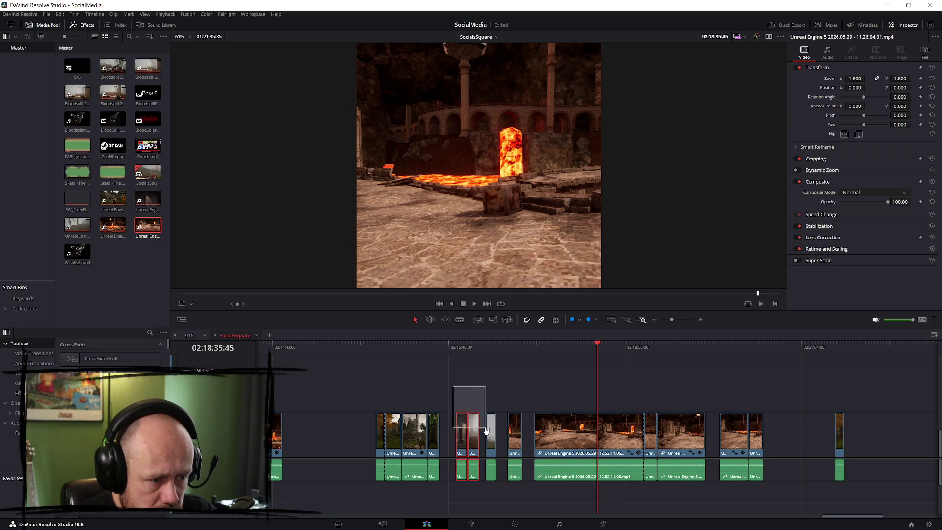
pyautogui.moveTo(511, 444); pyautogui.dragTo(514, 441)
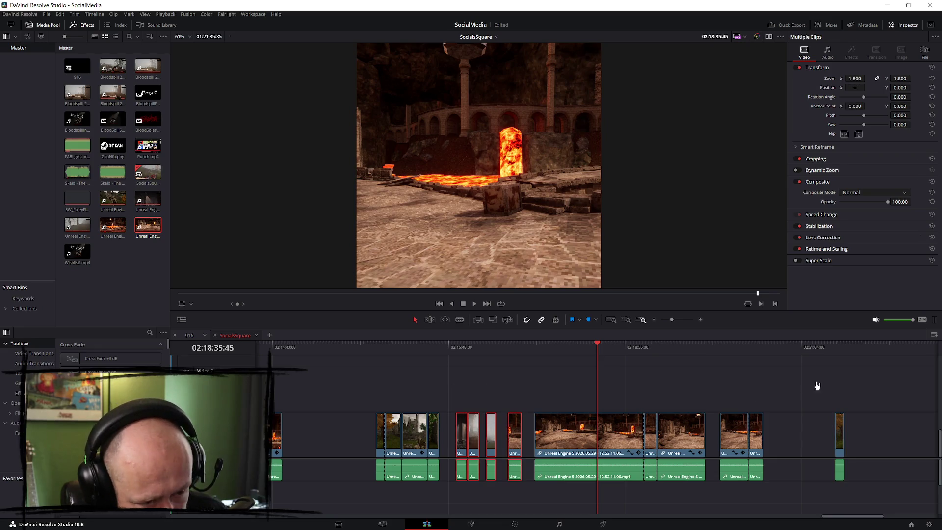
pyautogui.click(866, 357)
pyautogui.hotkey('ctrl', 'v')
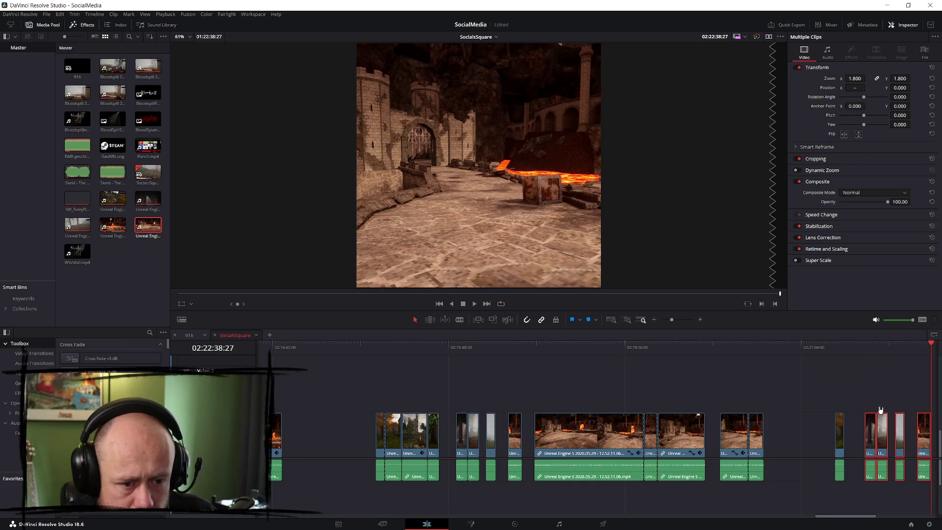
pyautogui.moveTo(590, 435); pyautogui.dragTo(564, 436)
# Lift the autumn tree clip onto track V2
pyautogui.click(482, 348)
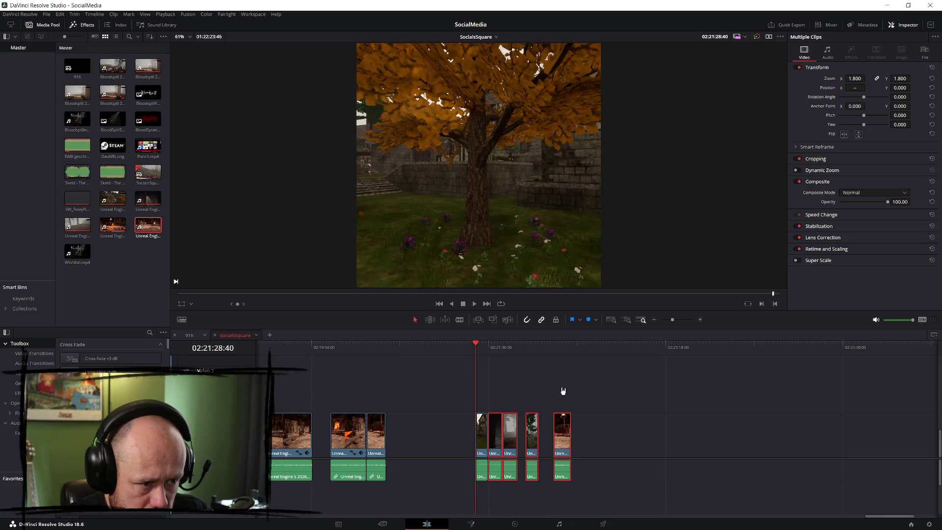
pyautogui.scroll(5, 562, 391)
pyautogui.moveTo(615, 436)
pyautogui.mouseDown()
pyautogui.moveTo(614, 389)
pyautogui.moveTo(669, 387)
pyautogui.moveTo(616, 388)
pyautogui.mouseUp()
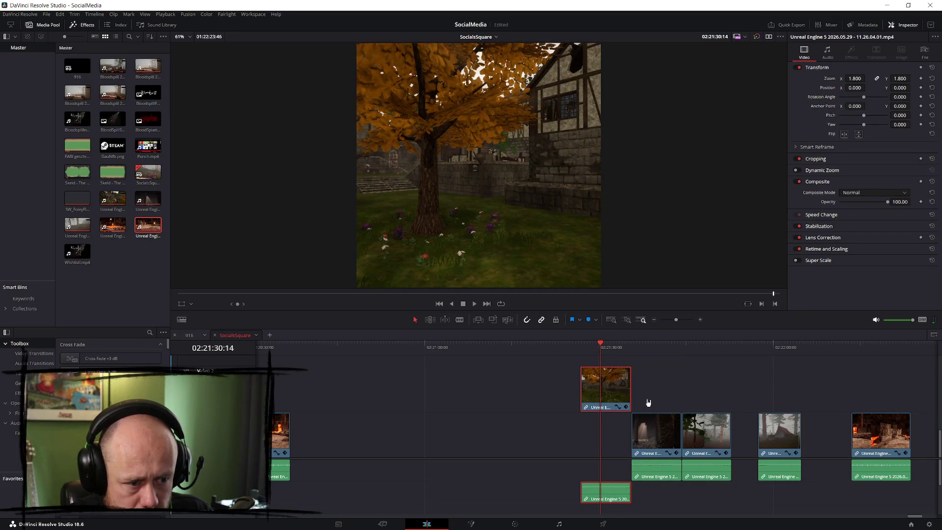
# Rearrange the end clips, placing the tree clip on V1 and the forest camp and lava clips on V2
pyautogui.moveTo(713, 411)
pyautogui.mouseDown()
pyautogui.moveTo(659, 391)
pyautogui.moveTo(717, 393)
pyautogui.moveTo(712, 434)
pyautogui.mouseUp()
pyautogui.moveTo(611, 402); pyautogui.dragTo(610, 425)
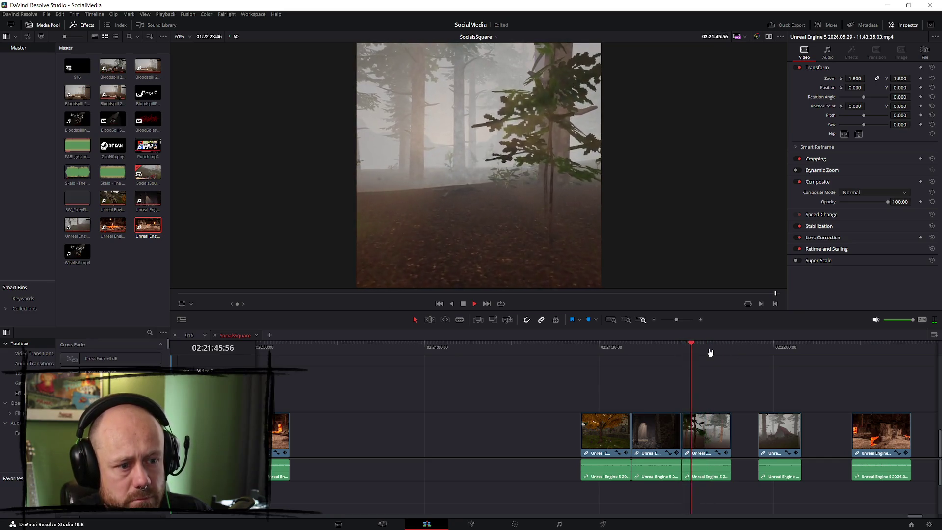
pyautogui.press('Down')
pyautogui.press('Down')
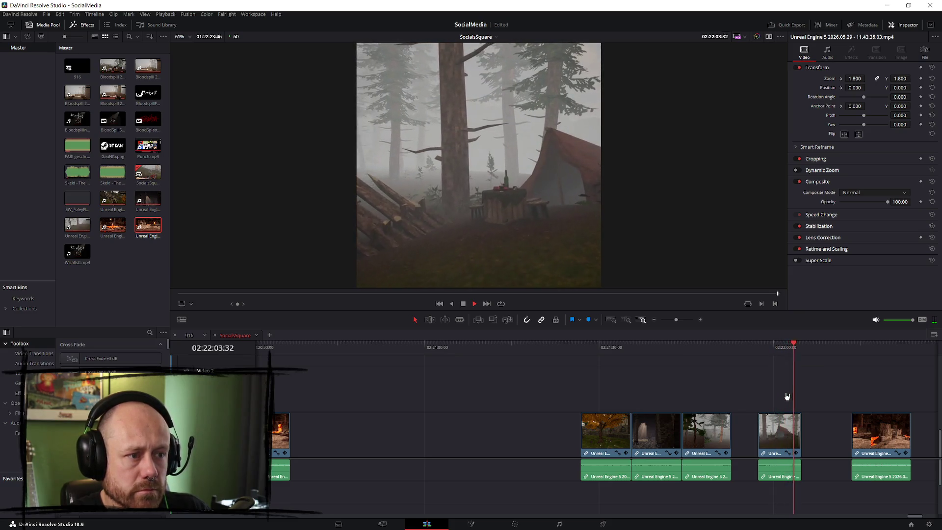
pyautogui.moveTo(791, 431)
pyautogui.mouseDown()
pyautogui.moveTo(700, 384)
pyautogui.moveTo(764, 389)
pyautogui.moveTo(715, 388)
pyautogui.mouseUp()
pyautogui.moveTo(885, 443)
pyautogui.mouseDown()
pyautogui.moveTo(611, 407)
pyautogui.moveTo(623, 390)
pyautogui.mouseUp()
# Trim the lava clip's end on V2, move it to the end of V1, and play fullscreen
pyautogui.click(584, 347)
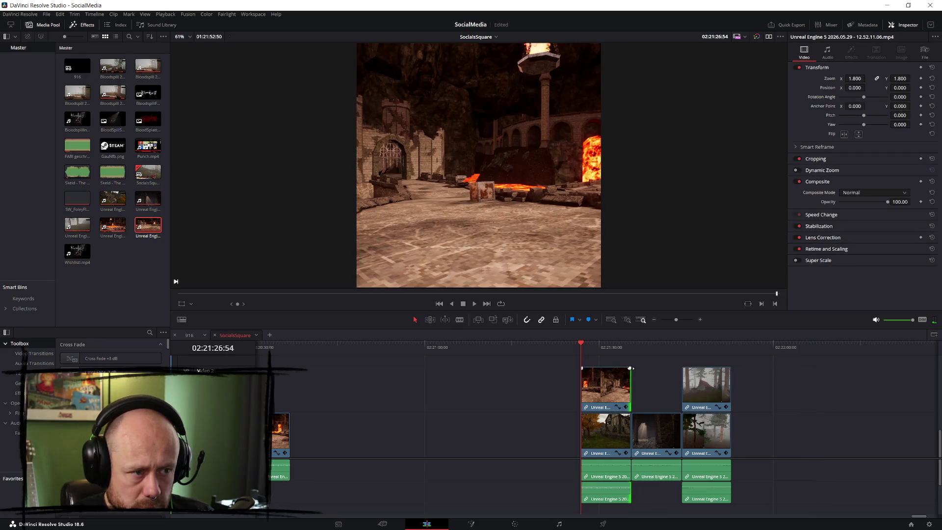
pyautogui.press('space')
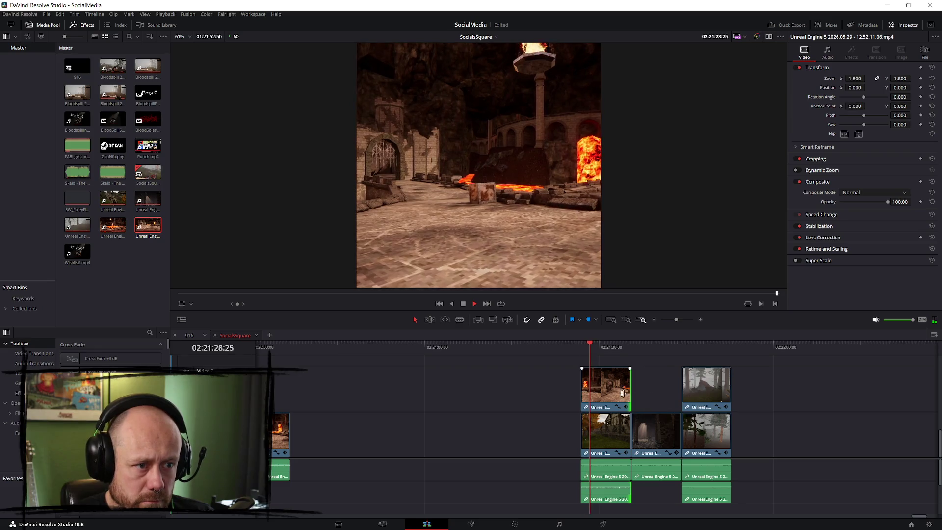
pyautogui.moveTo(611, 354)
pyautogui.mouseDown()
pyautogui.moveTo(588, 382)
pyautogui.moveTo(627, 386)
pyautogui.mouseUp()
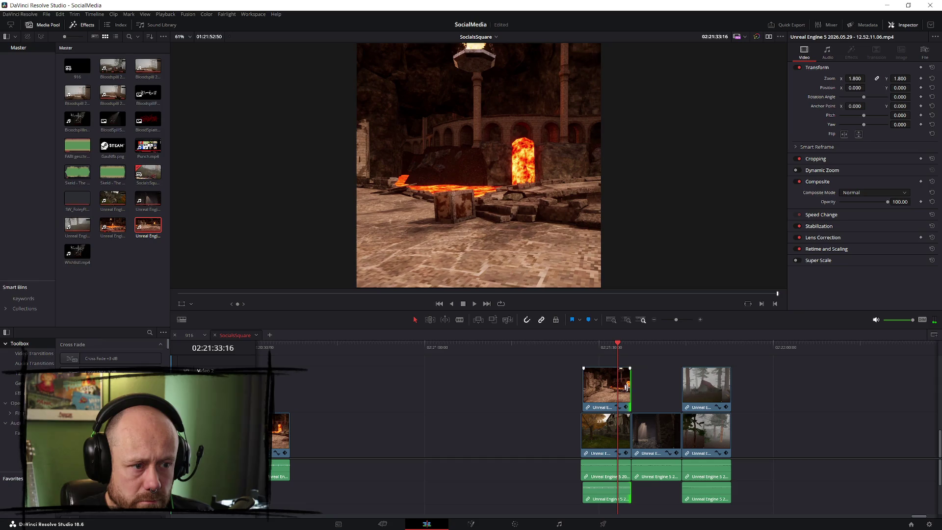
pyautogui.moveTo(628, 386); pyautogui.dragTo(622, 386)
pyautogui.click(613, 390)
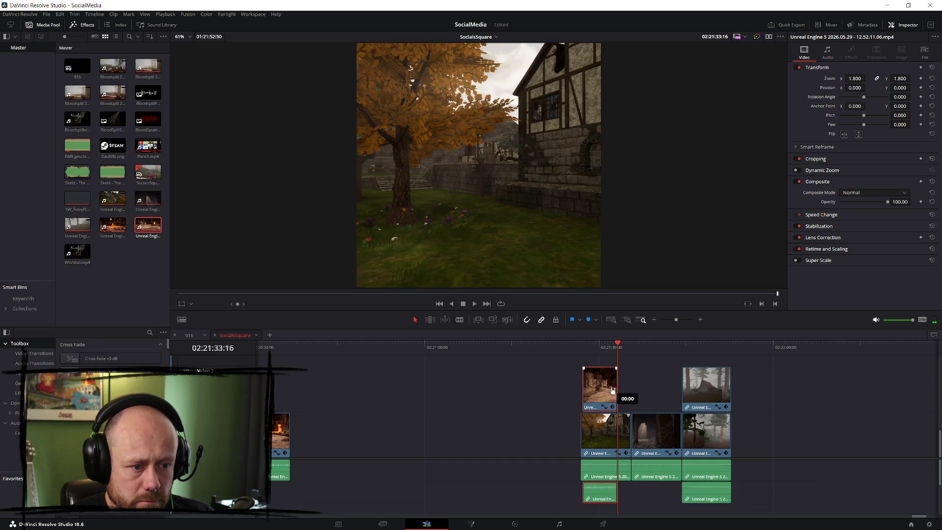
pyautogui.click(601, 384)
pyautogui.moveTo(592, 387)
pyautogui.mouseDown()
pyautogui.moveTo(834, 388)
pyautogui.moveTo(780, 393)
pyautogui.moveTo(754, 420)
pyautogui.mouseUp()
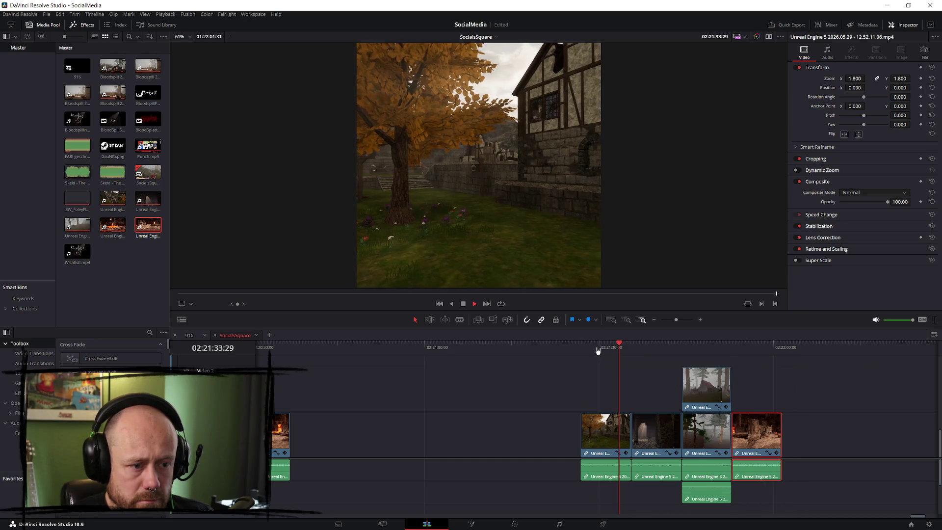
pyautogui.press('p')
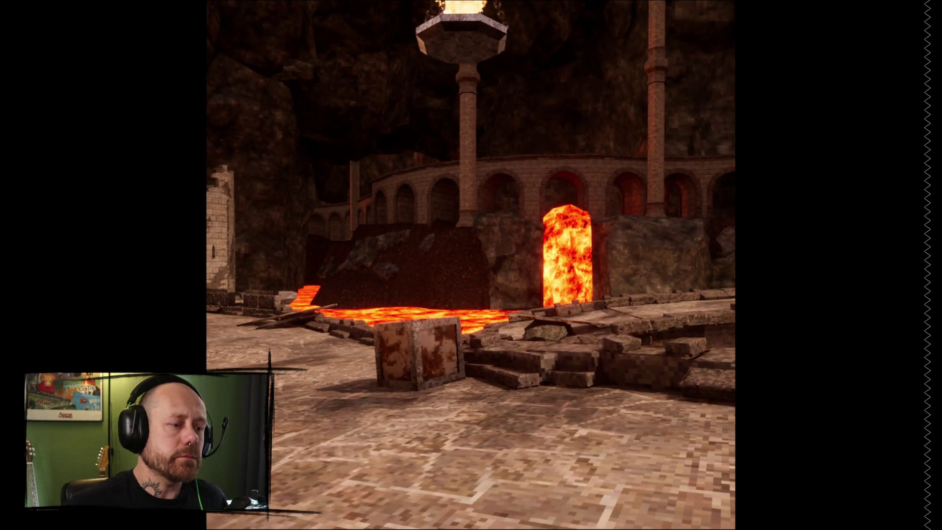
pyautogui.click(600, 495)
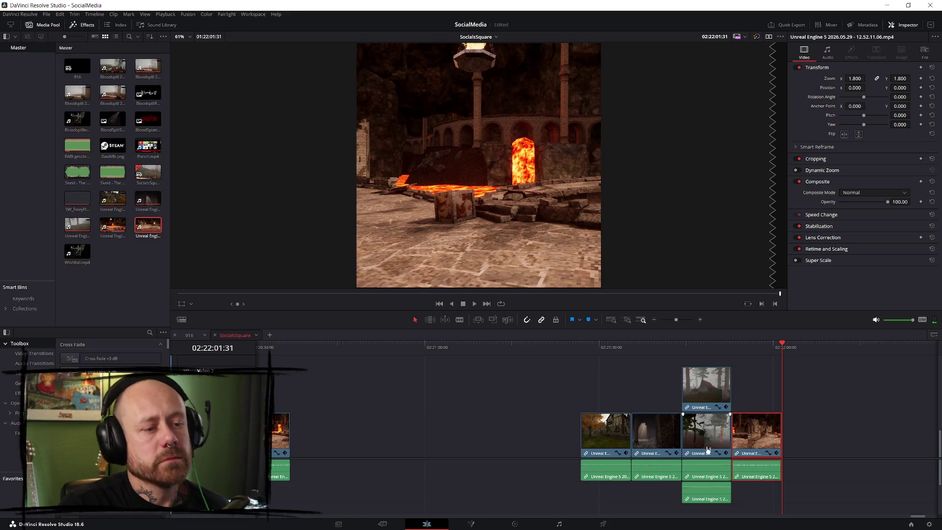
# Shorten the lava clip slightly and move the autumn-tree clip earlier to start at the playhead
pyautogui.scroll(2, 807, 411)
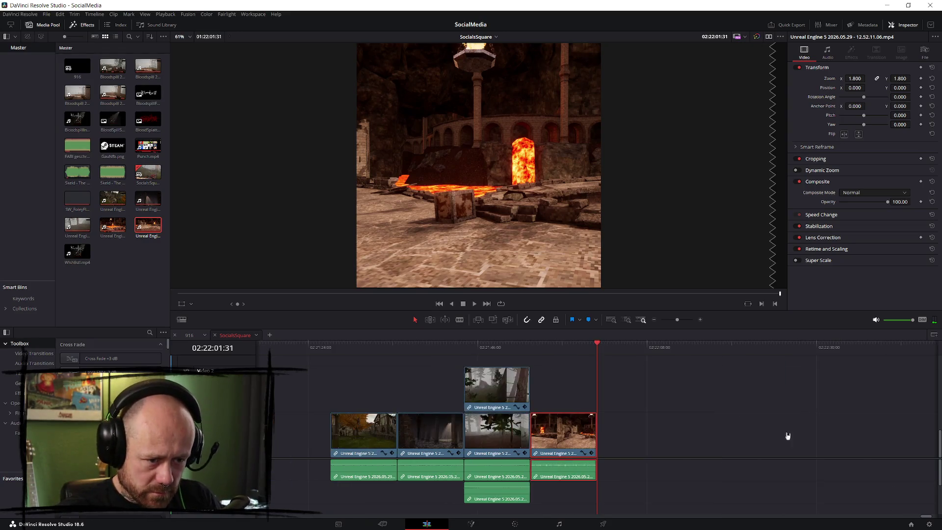
pyautogui.moveTo(592, 414); pyautogui.dragTo(592, 414)
pyautogui.scroll(2, 655, 411)
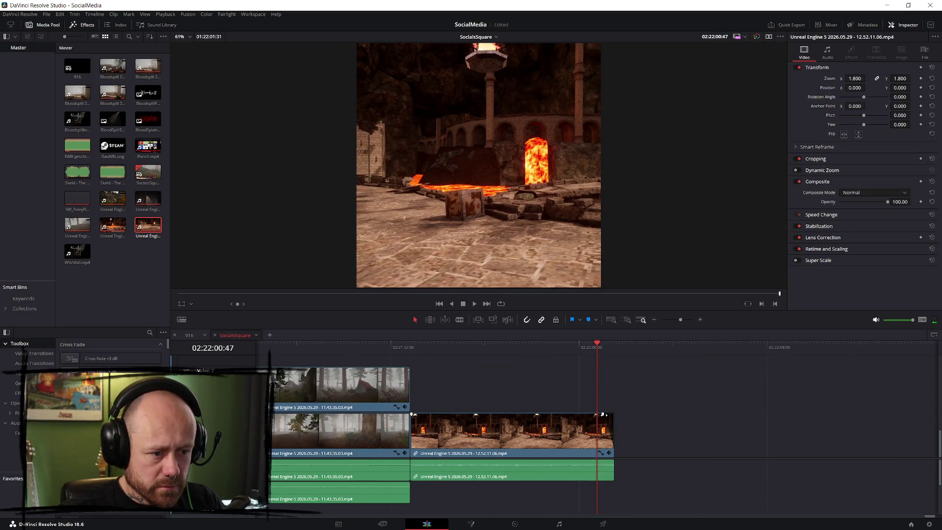
pyautogui.scroll(-3, 506, 411)
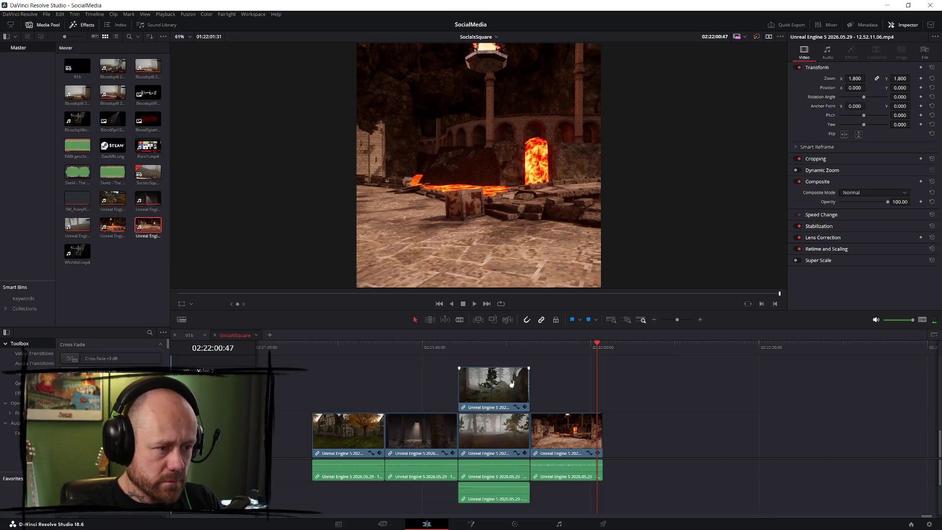
pyautogui.moveTo(319, 345); pyautogui.dragTo(290, 344)
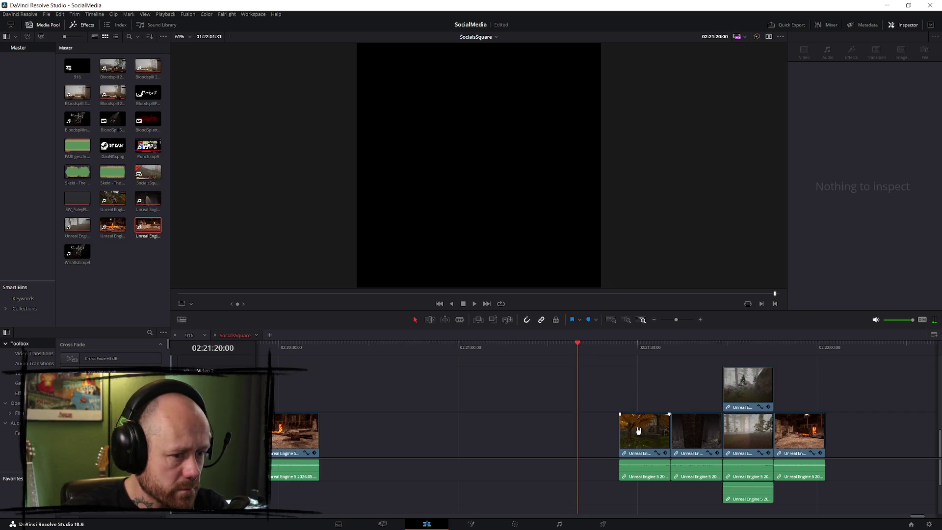
pyautogui.moveTo(638, 429); pyautogui.dragTo(596, 429)
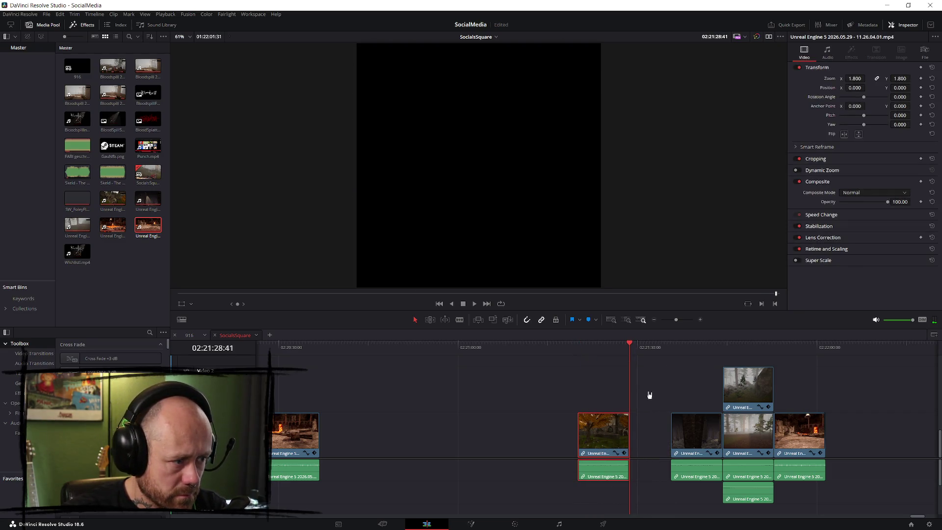
# Find the desired start frame, shift the autumn-tree clip further left and trim its head, then review
pyautogui.press('Left')
pyautogui.press('Left')
pyautogui.press('Left')
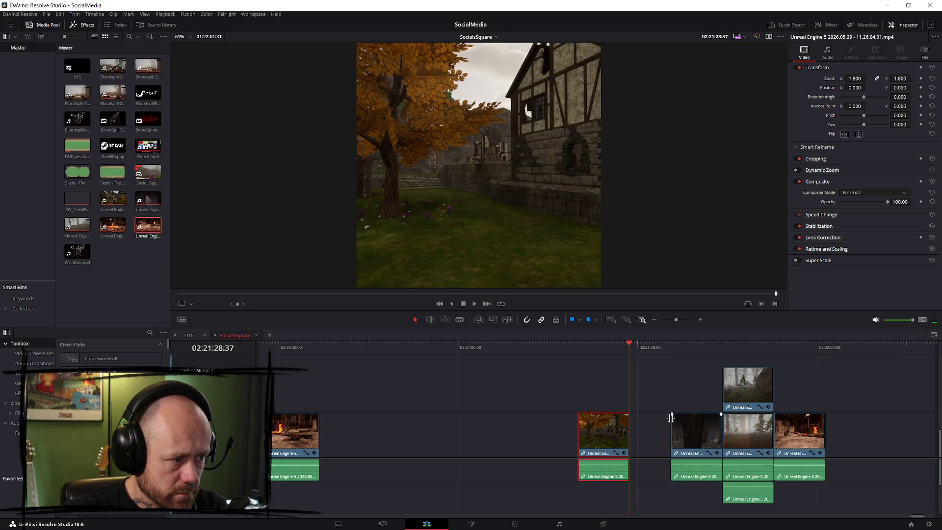
pyautogui.moveTo(630, 359); pyautogui.dragTo(622, 351)
pyautogui.press('Left')
pyautogui.press('Left')
pyautogui.press('Left')
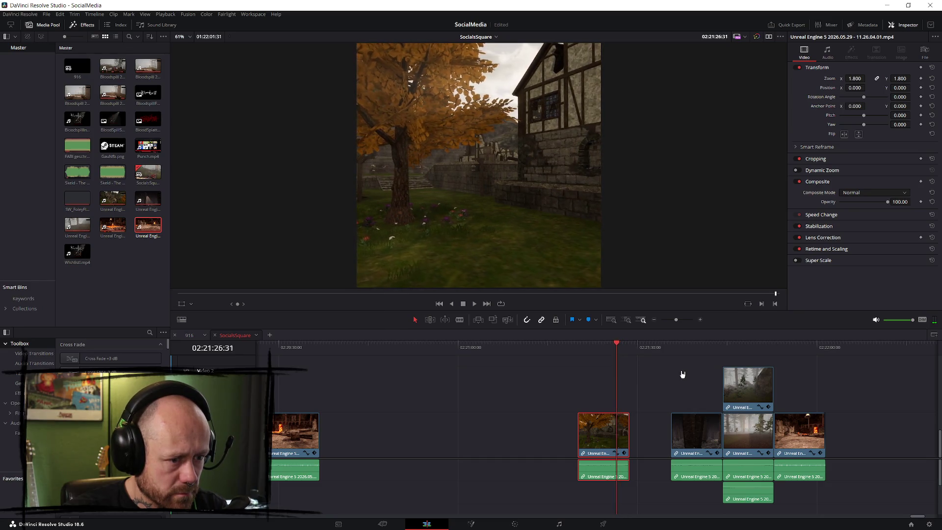
pyautogui.press('Left')
pyautogui.press('Left')
pyautogui.press('Left')
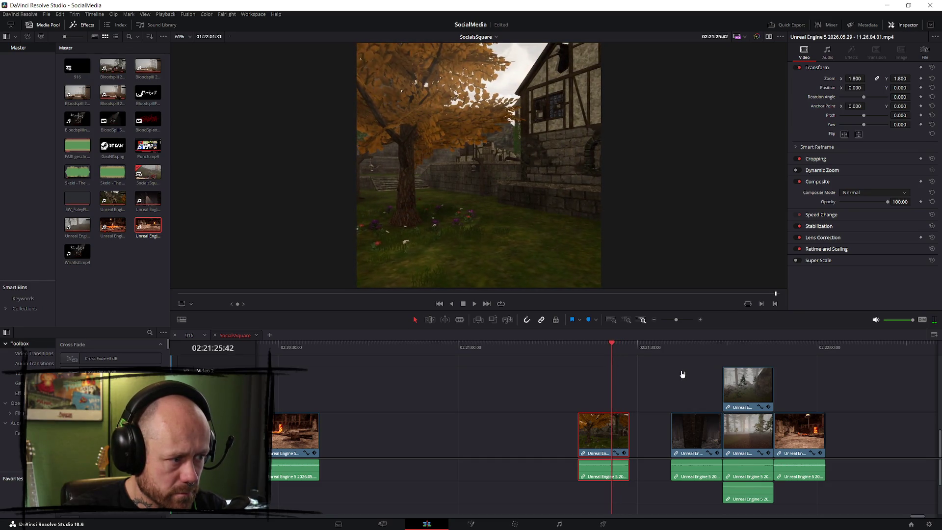
pyautogui.press('Left')
pyautogui.press('Left')
pyautogui.press('Left')
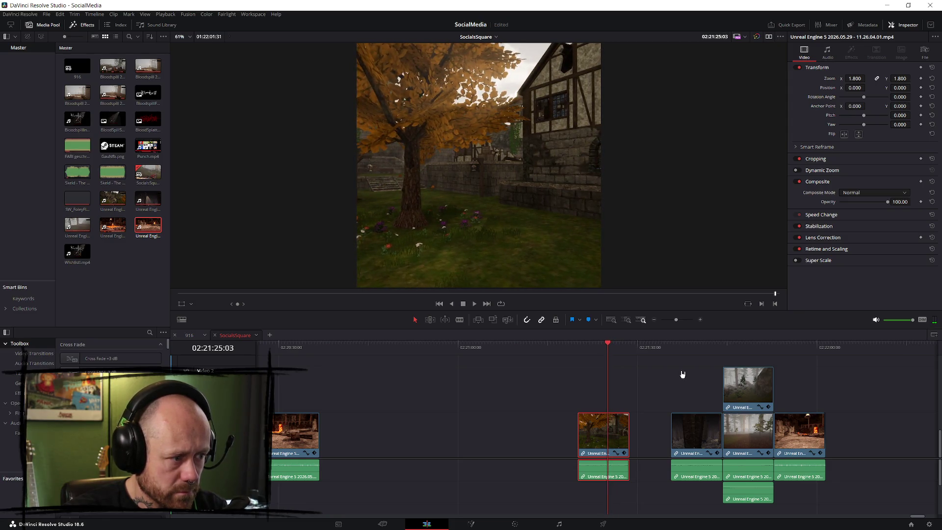
pyautogui.moveTo(603, 446); pyautogui.dragTo(580, 441)
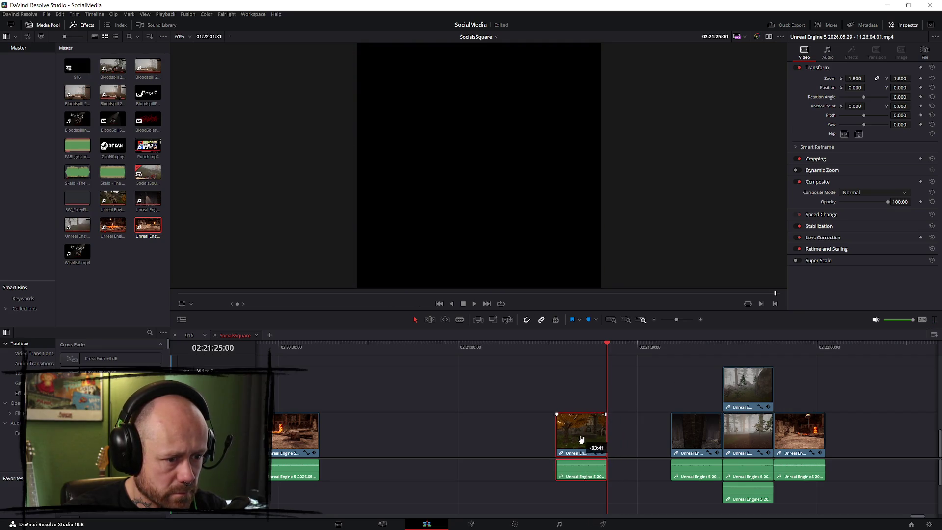
pyautogui.click(572, 348)
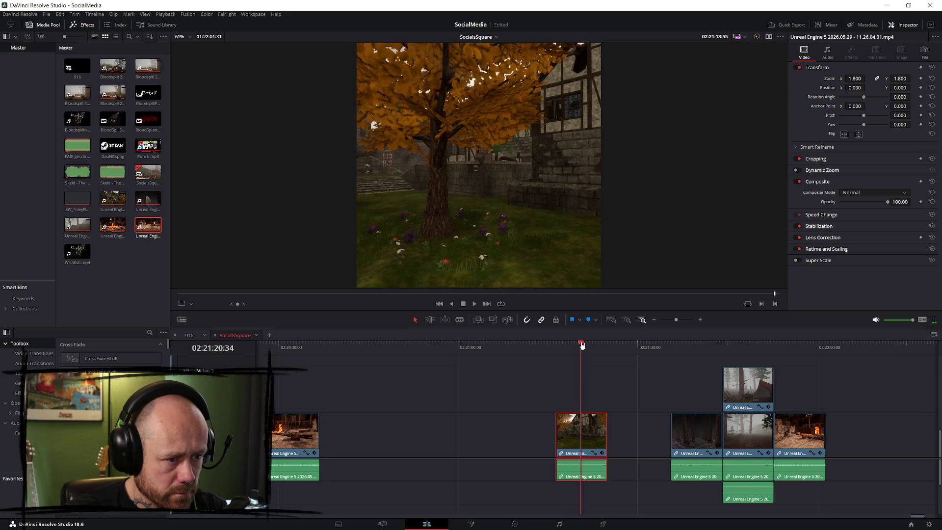
pyautogui.click(582, 346)
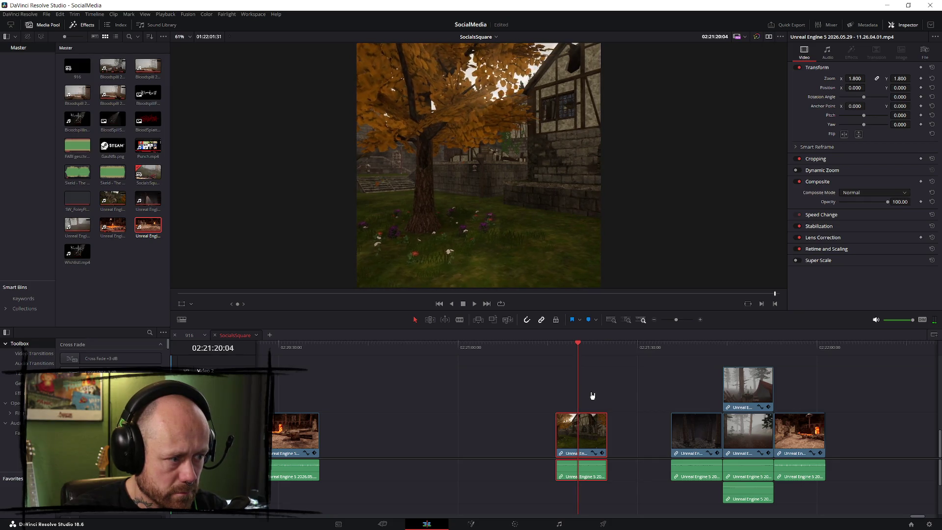
pyautogui.moveTo(561, 432); pyautogui.dragTo(579, 432)
pyautogui.press('space')
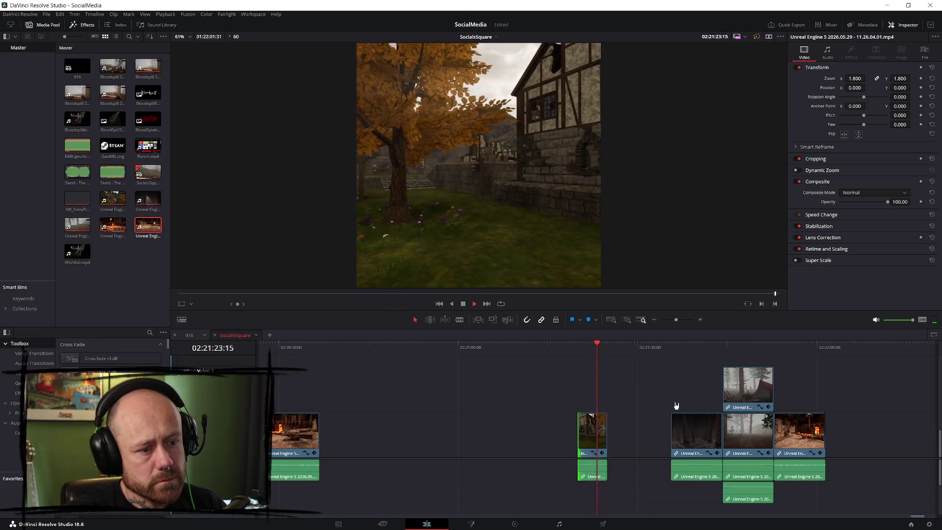
pyautogui.press('space')
# Stack the foggy forest clip on V2 over the autumn clip's end and play the result
pyautogui.moveTo(702, 418)
pyautogui.mouseDown()
pyautogui.moveTo(607, 391)
pyautogui.moveTo(634, 392)
pyautogui.moveTo(633, 426)
pyautogui.moveTo(623, 424)
pyautogui.mouseUp()
pyautogui.moveTo(749, 397)
pyautogui.mouseDown()
pyautogui.moveTo(639, 390)
pyautogui.moveTo(632, 376)
pyautogui.mouseUp()
pyautogui.press('space')
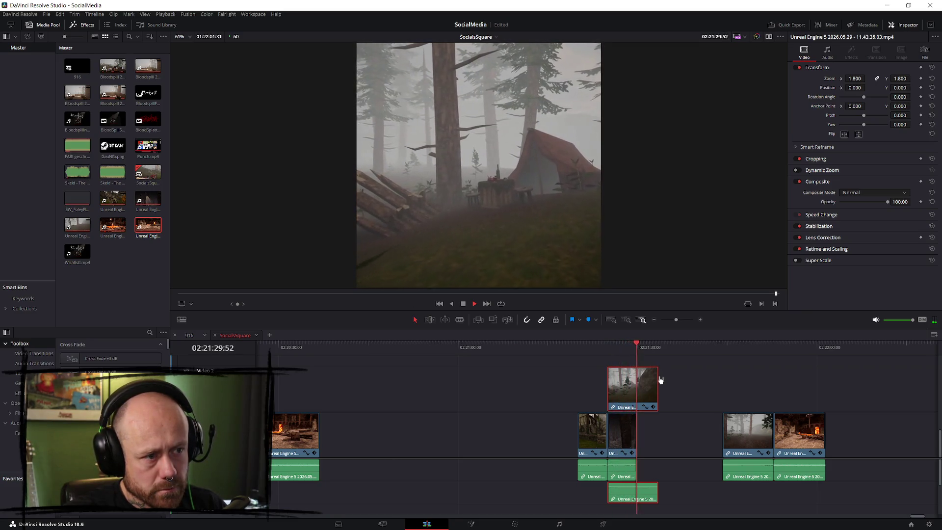
pyautogui.press('space')
# Nudge the V2 forest clip earlier and extend its end to fit after the dark clip
pyautogui.moveTo(635, 391); pyautogui.dragTo(621, 391)
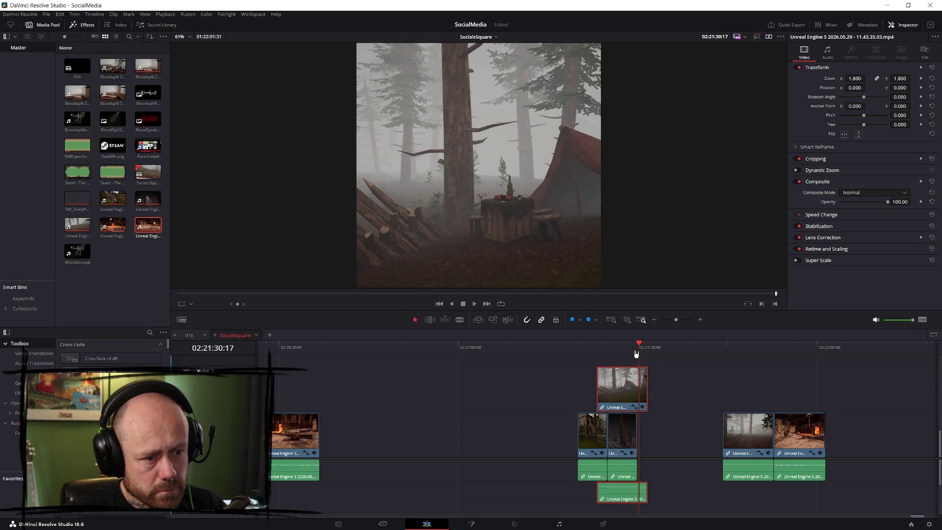
pyautogui.moveTo(642, 350); pyautogui.dragTo(635, 350)
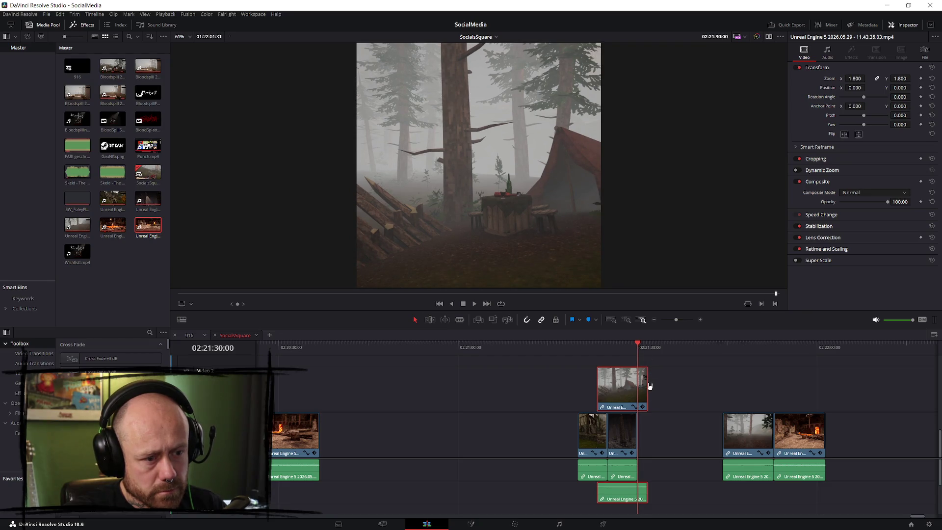
pyautogui.moveTo(634, 384)
pyautogui.mouseDown()
pyautogui.moveTo(611, 384)
pyautogui.moveTo(632, 384)
pyautogui.mouseUp()
pyautogui.press('/')
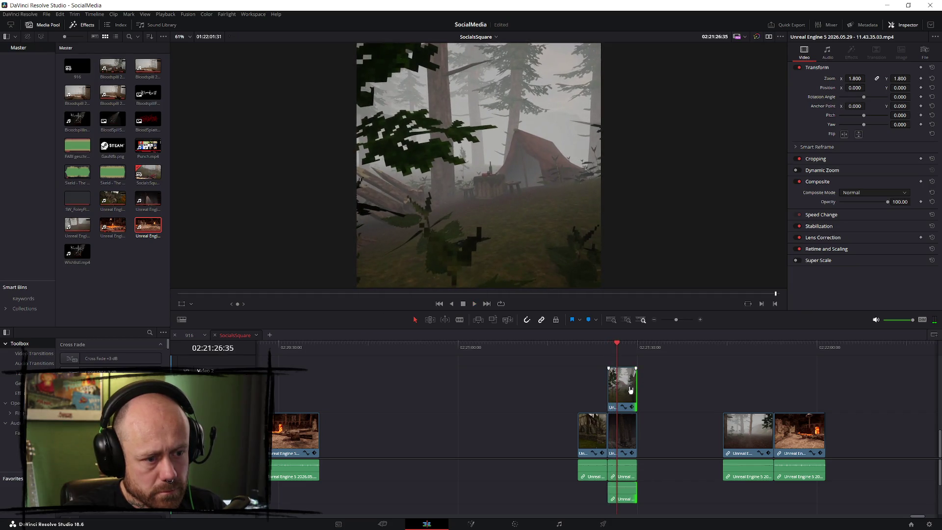
pyautogui.moveTo(632, 380)
pyautogui.mouseDown()
pyautogui.moveTo(648, 385)
pyautogui.moveTo(620, 388)
pyautogui.moveTo(641, 388)
pyautogui.mouseUp()
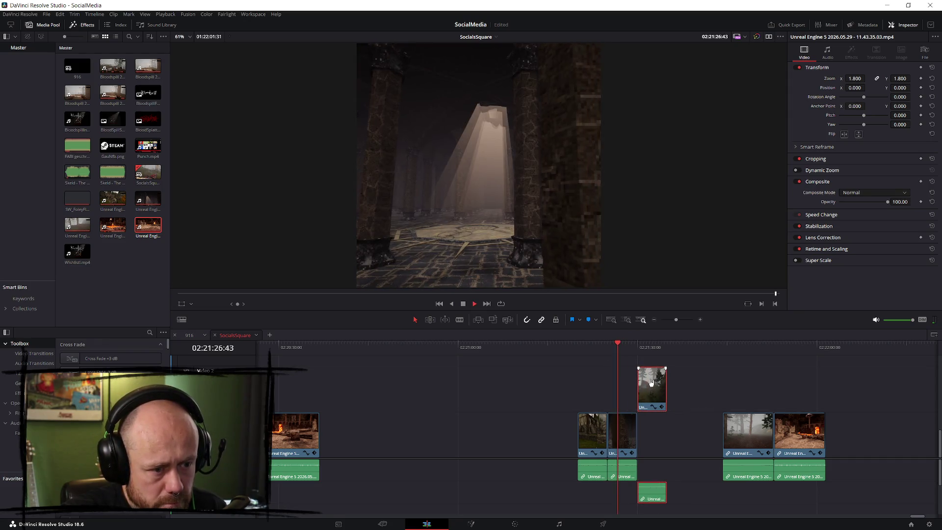
pyautogui.click(638, 351)
pyautogui.moveTo(637, 352); pyautogui.dragTo(640, 351)
pyautogui.moveTo(654, 386)
pyautogui.mouseDown()
pyautogui.moveTo(624, 387)
pyautogui.moveTo(650, 392)
pyautogui.mouseUp()
pyautogui.click(634, 350)
# Push the fog clip far later, then trim the fire clip's head and drop it onto V1
pyautogui.moveTo(749, 448)
pyautogui.mouseDown()
pyautogui.moveTo(931, 447)
pyautogui.moveTo(914, 446)
pyautogui.mouseUp()
pyautogui.moveTo(481, 413)
pyautogui.mouseDown()
pyautogui.moveTo(389, 438)
pyautogui.moveTo(402, 438)
pyautogui.moveTo(387, 395)
pyautogui.moveTo(292, 393)
pyautogui.moveTo(292, 385)
pyautogui.mouseUp()
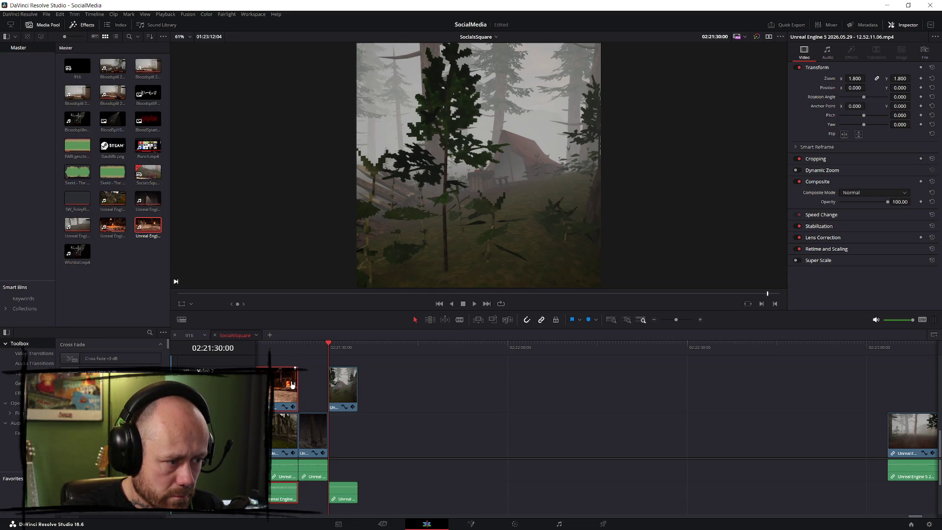
pyautogui.click(291, 350)
pyautogui.scroll(2, 360, 359)
pyautogui.moveTo(548, 384)
pyautogui.mouseDown()
pyautogui.moveTo(727, 388)
pyautogui.moveTo(694, 422)
pyautogui.mouseUp()
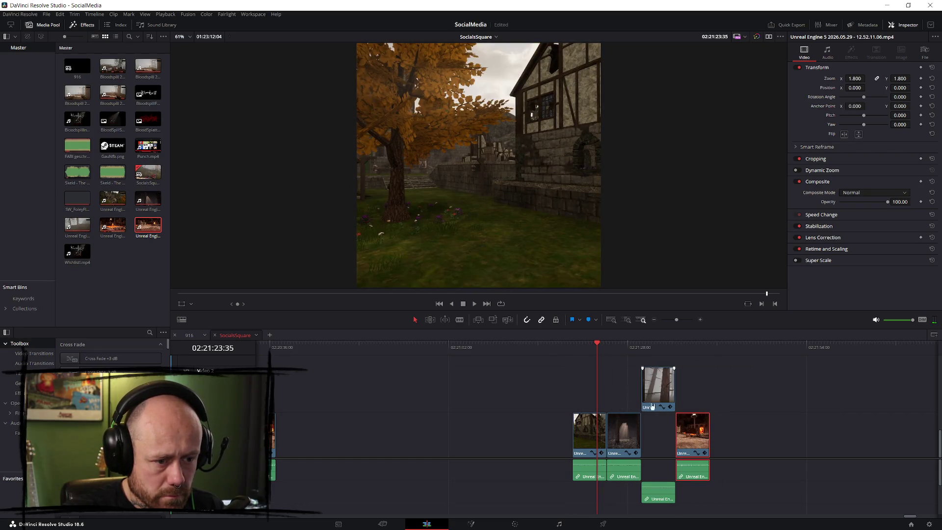
# Replay the arranged section, rewatching the cuts around the autumn-tree and dark clips
pyautogui.press('/')
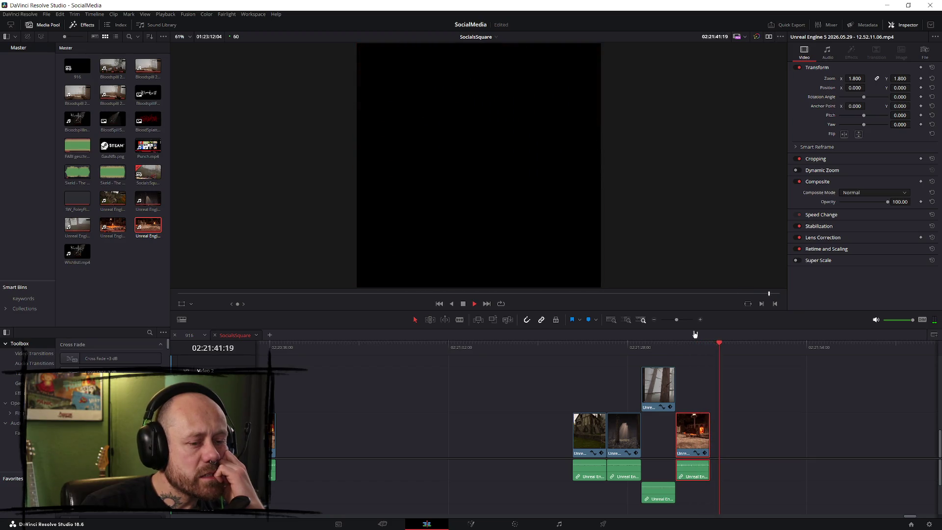
pyautogui.click(645, 345)
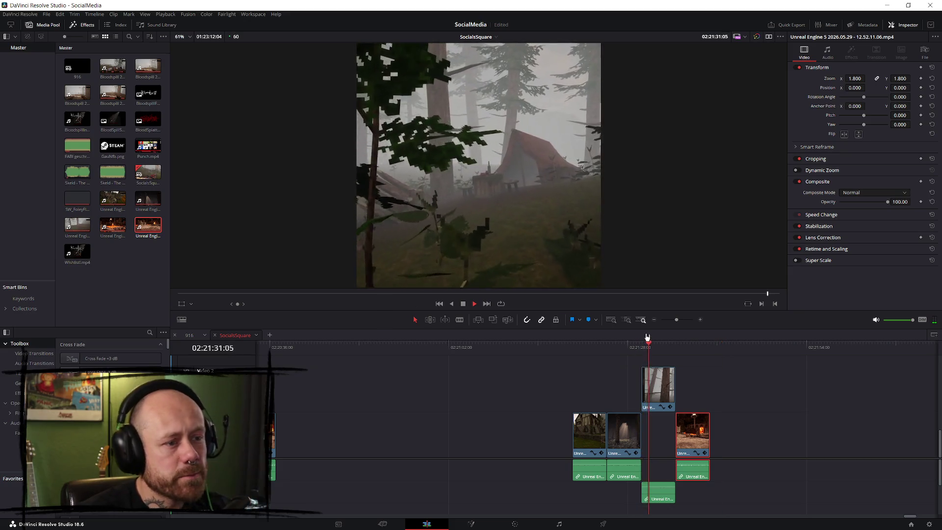
pyautogui.click(584, 345)
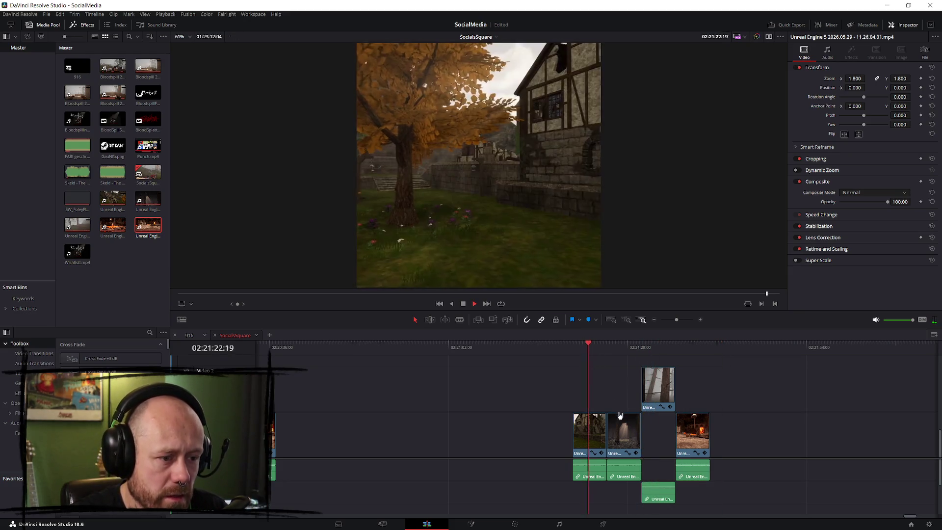
pyautogui.press('space')
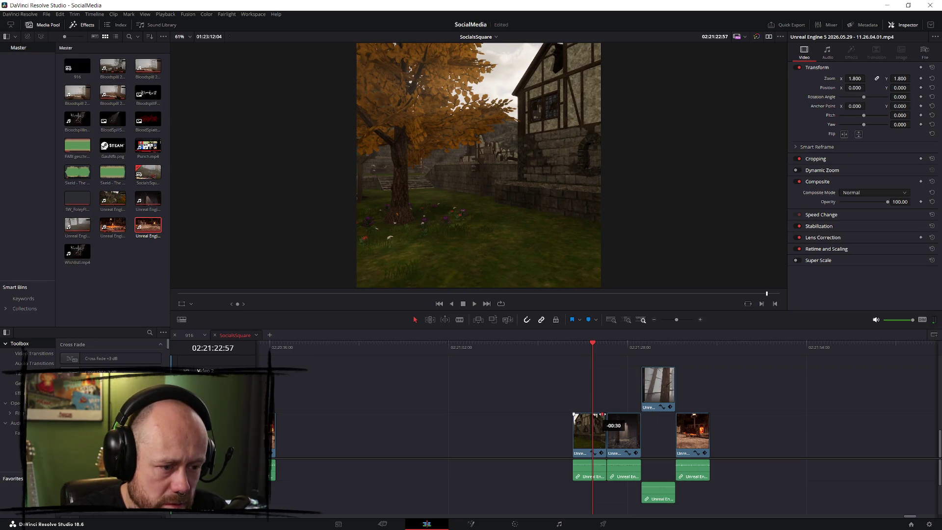
pyautogui.scroll(3, 636, 422)
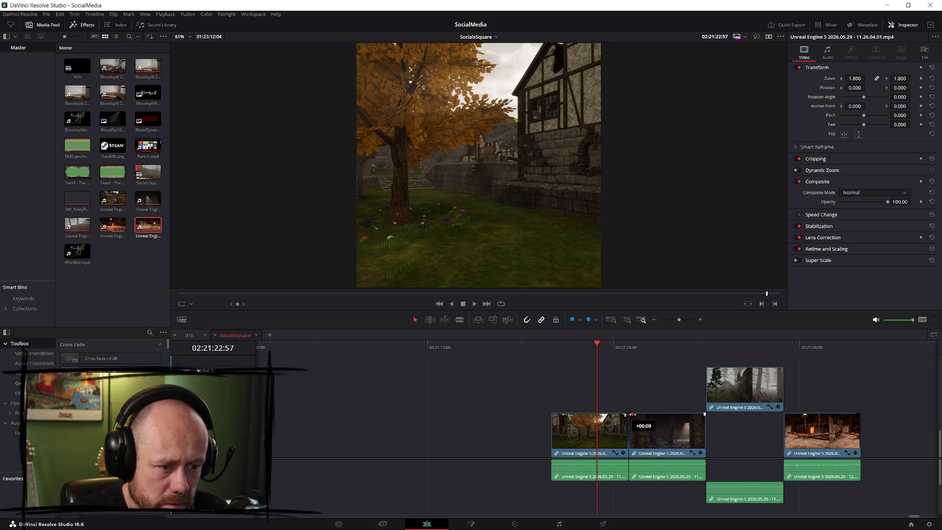
pyautogui.press('space')
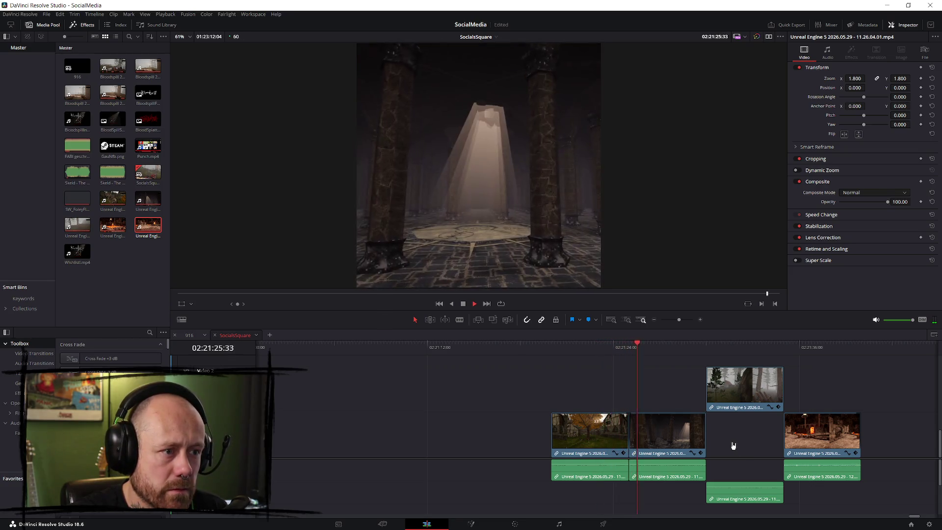
pyautogui.press('space')
pyautogui.scroll(3, 634, 426)
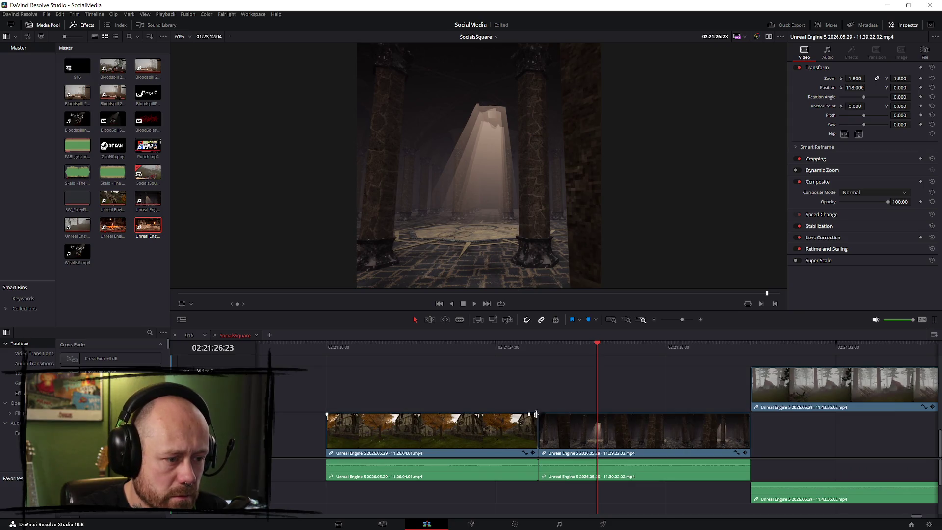
pyautogui.click(511, 341)
pyautogui.press('space')
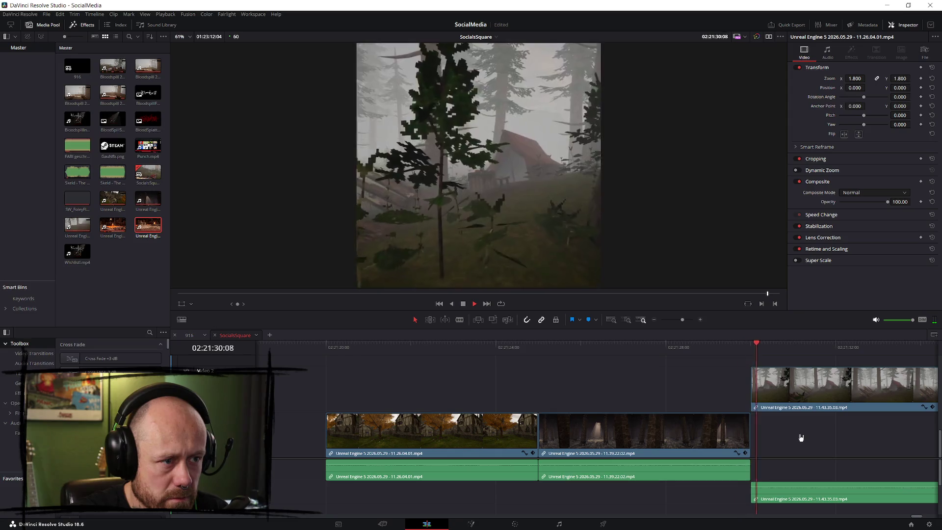
pyautogui.click(539, 344)
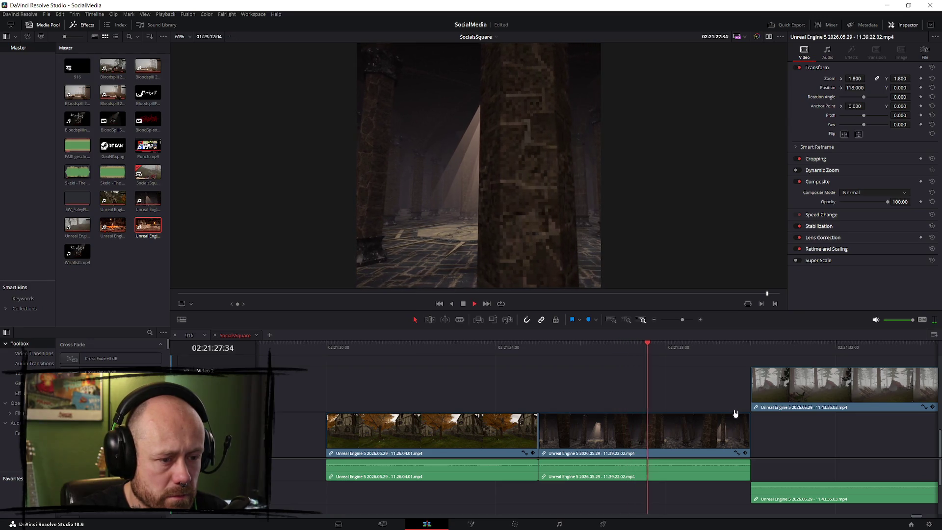
# Try trimming the pillared-hall clip and moving the forest clip, then undo the change
pyautogui.moveTo(747, 436); pyautogui.dragTo(652, 436)
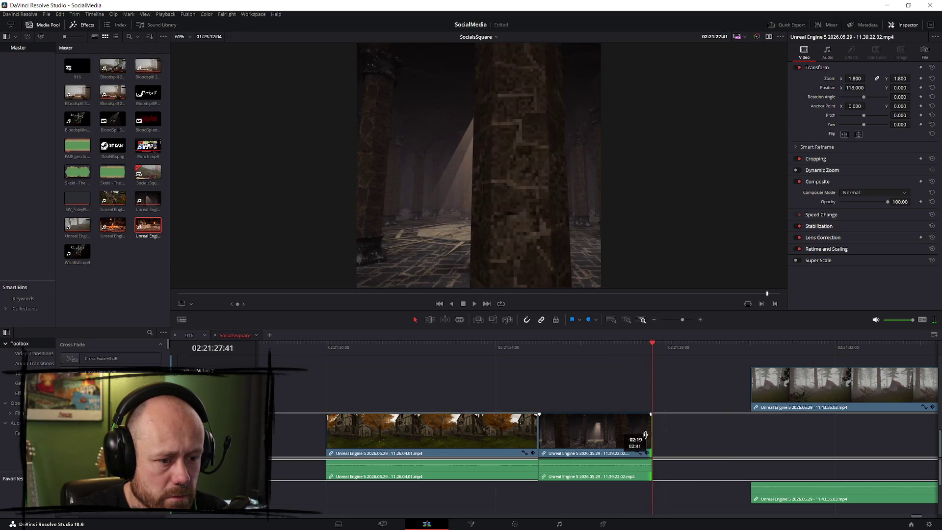
pyautogui.moveTo(779, 411)
pyautogui.mouseDown()
pyautogui.moveTo(684, 390)
pyautogui.moveTo(697, 396)
pyautogui.mouseUp()
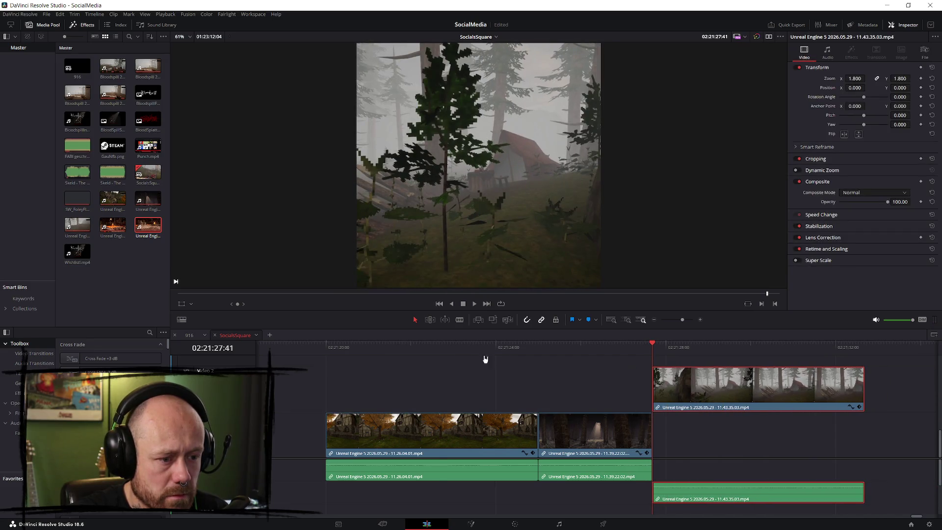
pyautogui.press('space')
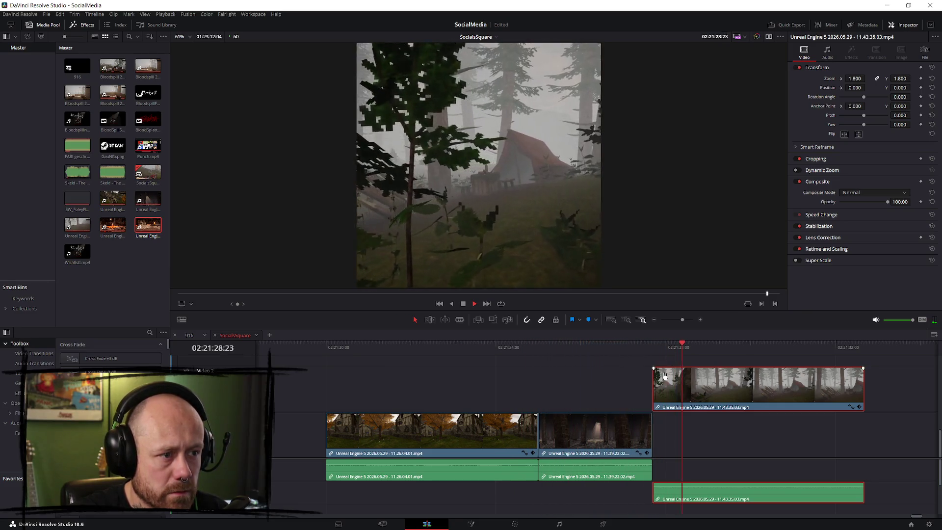
pyautogui.press('space')
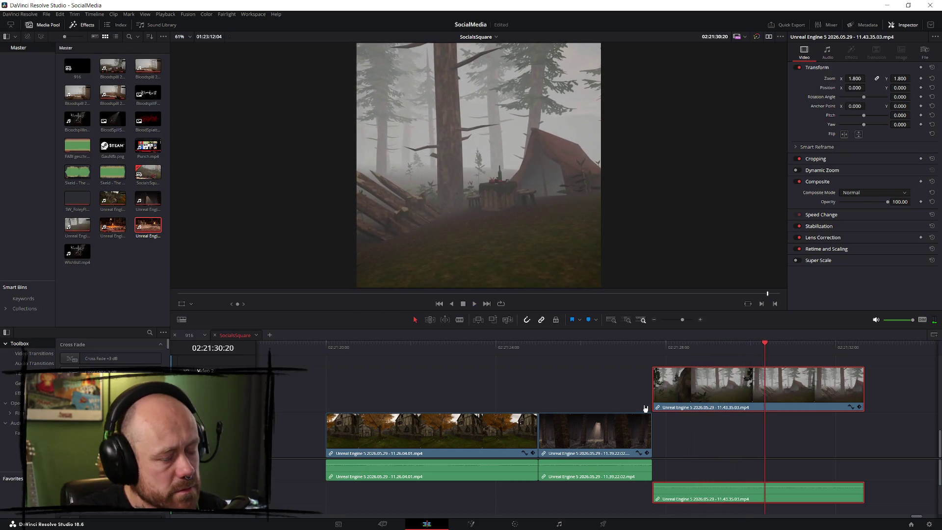
pyautogui.scroll(-3, 707, 434)
pyautogui.hotkey('ctrl', 'z')
pyautogui.hotkey('ctrl', 'z')
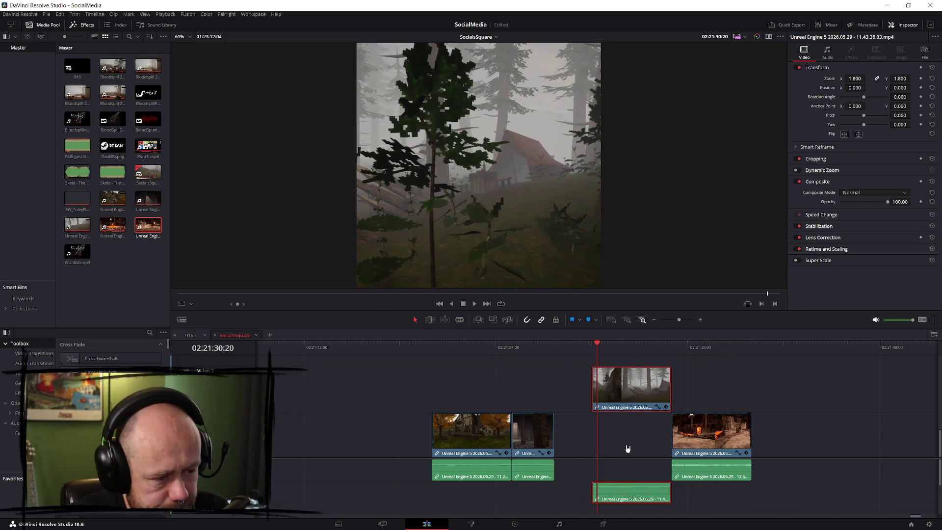
# Order village, forest, lava, then pillared hall back to back on V1 and play the sequence
pyautogui.moveTo(567, 441); pyautogui.dragTo(848, 442)
pyautogui.moveTo(638, 399)
pyautogui.mouseDown()
pyautogui.moveTo(558, 392)
pyautogui.moveTo(559, 429)
pyautogui.mouseUp()
pyautogui.moveTo(700, 435); pyautogui.dragTo(632, 433)
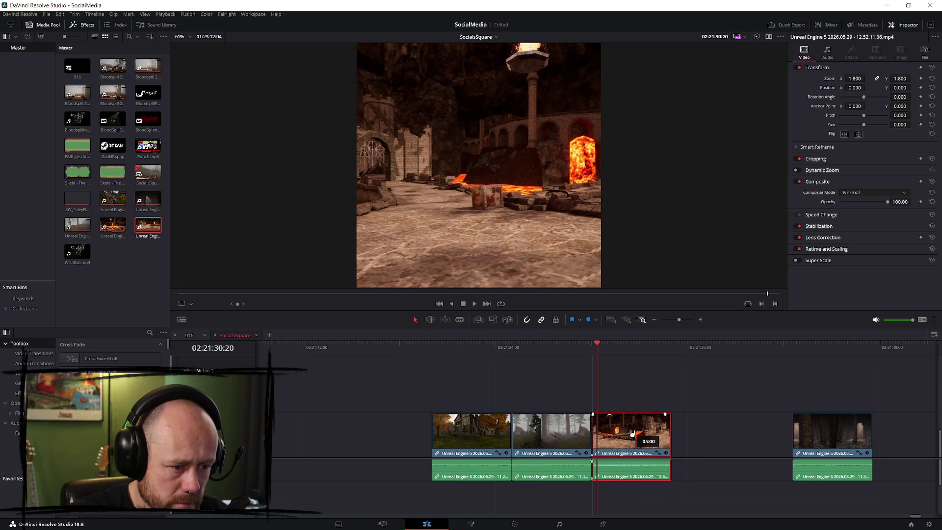
pyautogui.moveTo(849, 445)
pyautogui.mouseDown()
pyautogui.moveTo(729, 445)
pyautogui.moveTo(748, 415)
pyautogui.mouseUp()
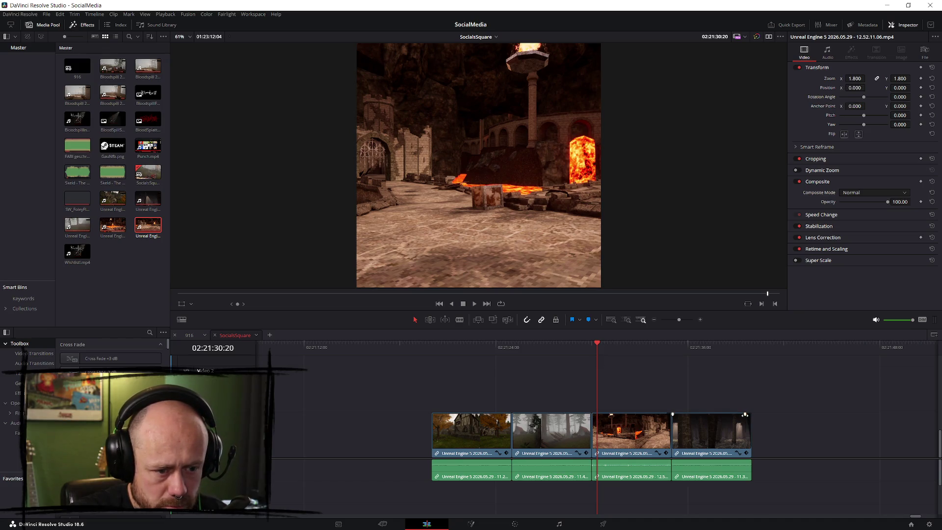
pyautogui.press('space')
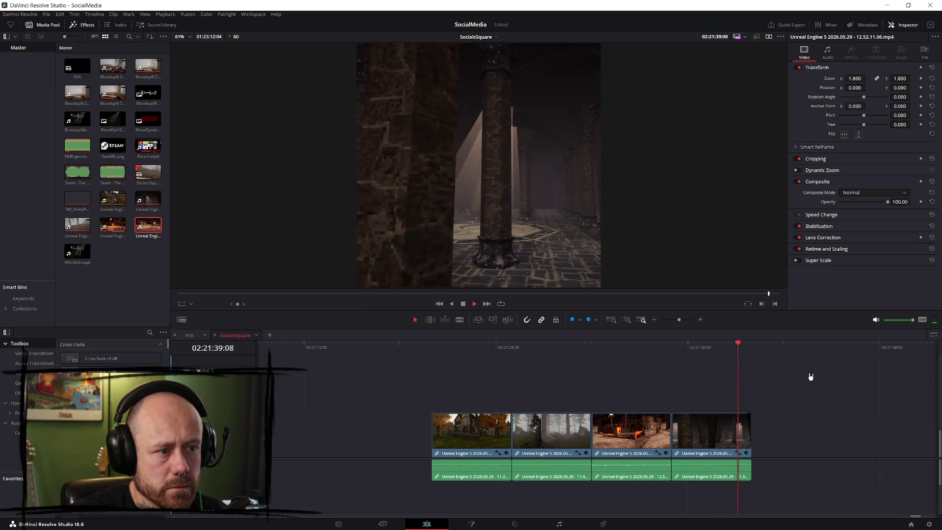
# Replay the timeline from the first clip, then show the village footage alone in the source viewer
pyautogui.click(438, 346)
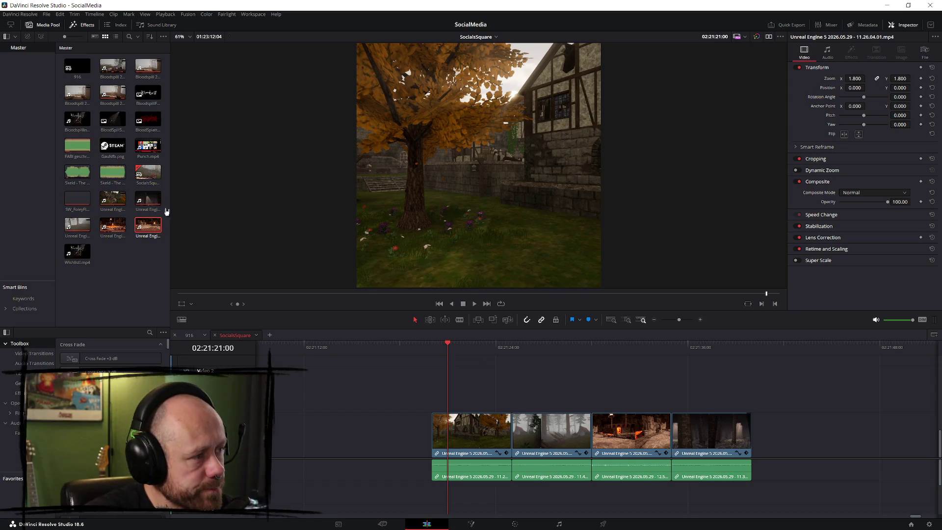
pyautogui.press('q')
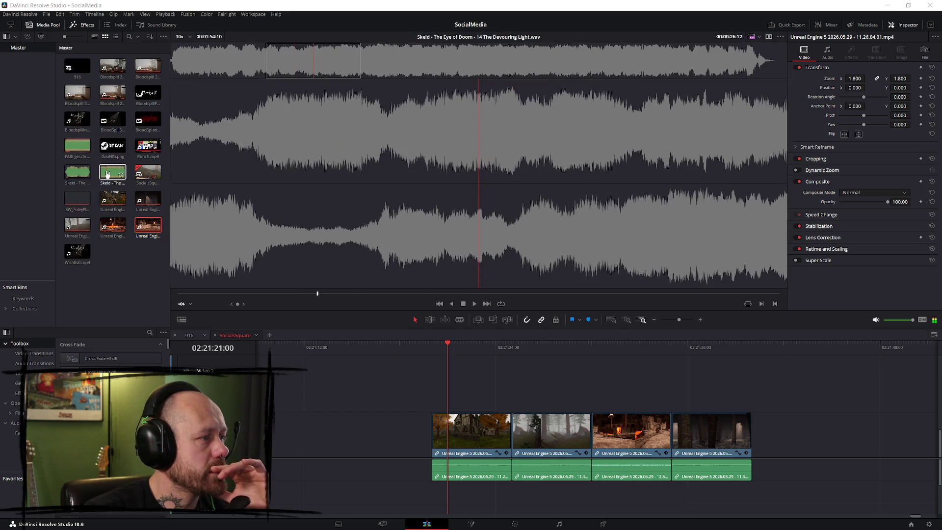
# Place The Devouring Light music under the four clips, starting at the edit's beginning, and play it
pyautogui.moveTo(112, 175)
pyautogui.mouseDown()
pyautogui.moveTo(548, 346)
pyautogui.moveTo(814, 494)
pyautogui.moveTo(564, 495)
pyautogui.mouseUp()
pyautogui.click(552, 342)
pyautogui.press('space')
pyautogui.click(432, 348)
pyautogui.press('space')
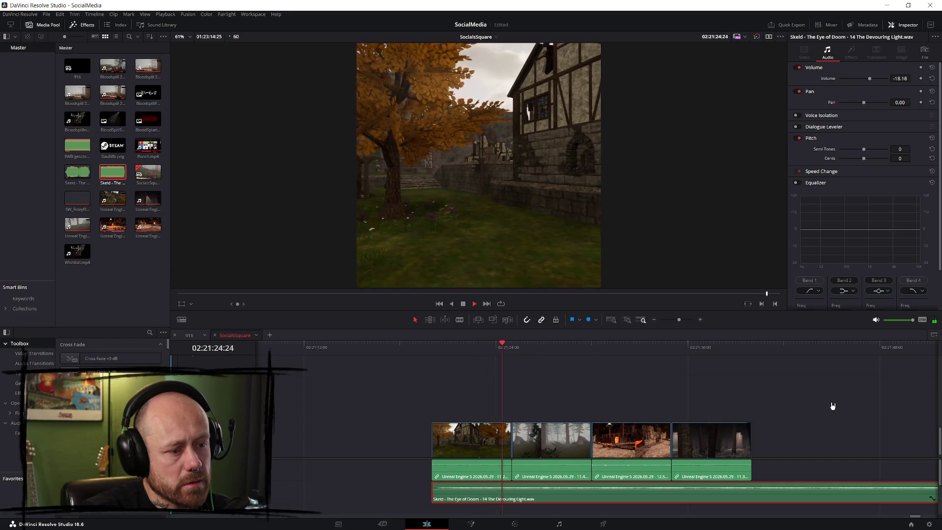
# Trim the music's end back so it finishes with the last clip
pyautogui.scroll(-5, 859, 407)
pyautogui.moveTo(825, 490); pyautogui.dragTo(622, 488)
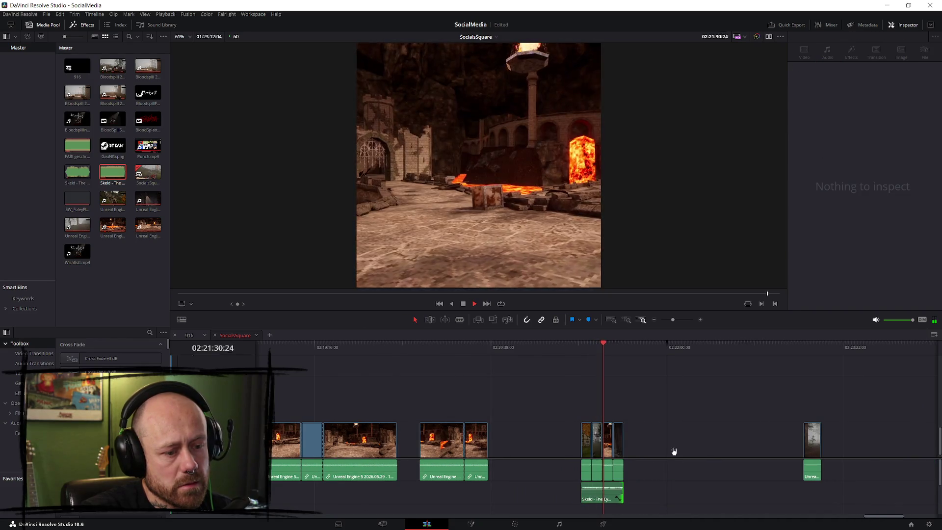
pyautogui.scroll(5, 746, 454)
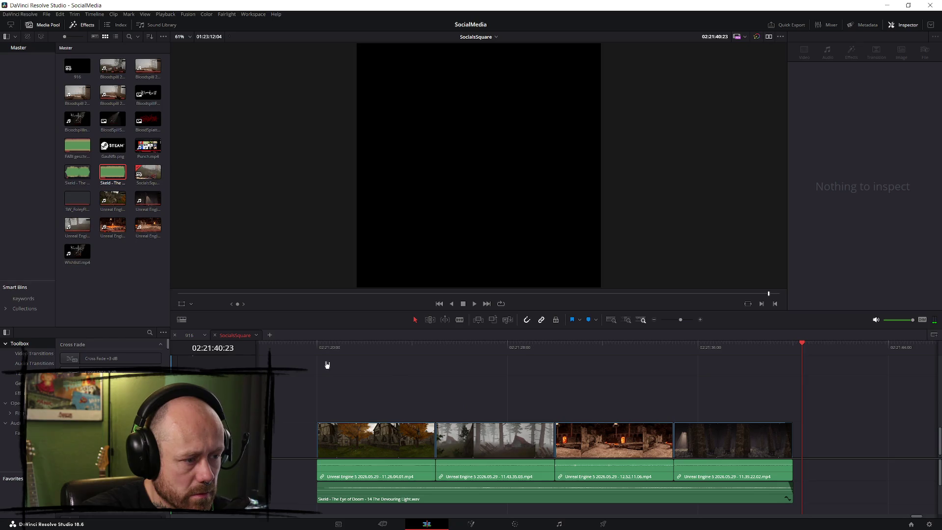
# Nudge the music 30 frames earlier and replay it from the start
pyautogui.press('Home')
pyautogui.press('space')
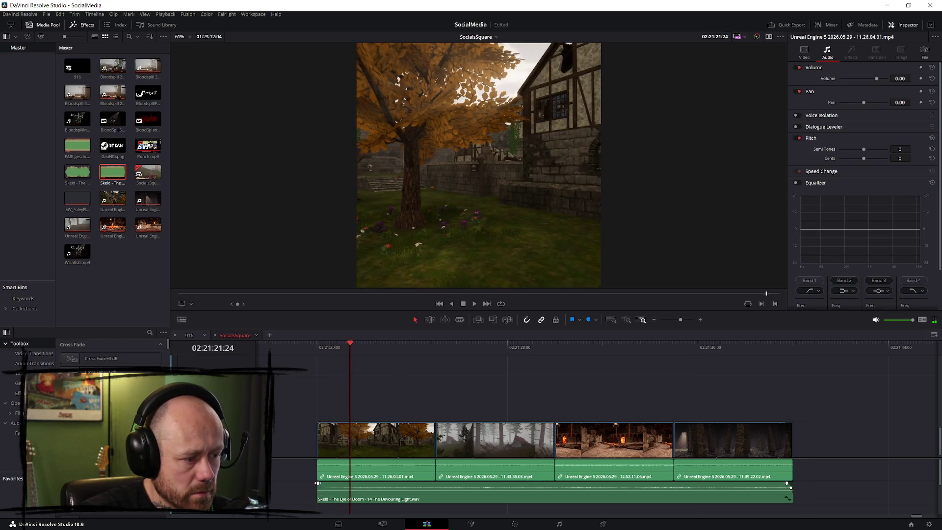
pyautogui.moveTo(331, 497); pyautogui.dragTo(316, 491)
pyautogui.press('Home')
pyautogui.press('space')
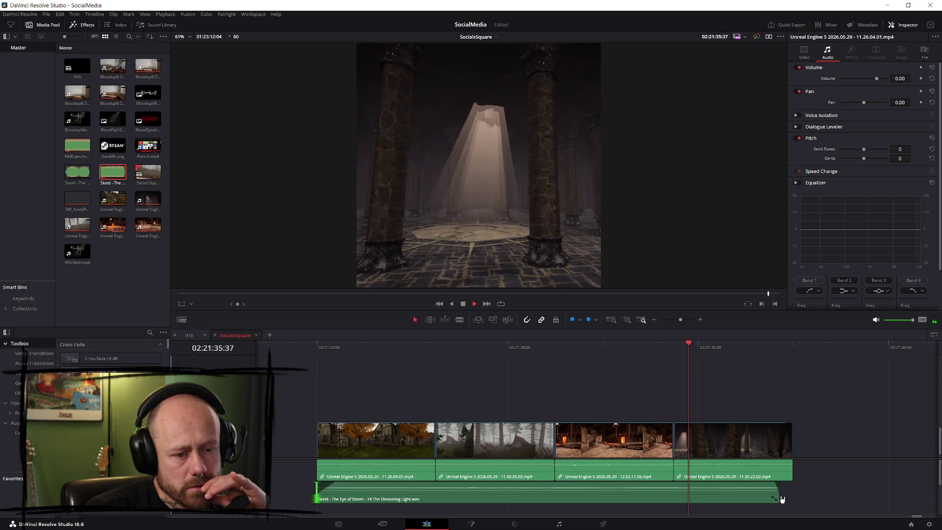
# Extend the music's end past the last clip, checking playback near its end
pyautogui.moveTo(782, 499); pyautogui.dragTo(913, 496)
pyautogui.hotkey('ctrl', '-')
pyautogui.hotkey('ctrl', '-')
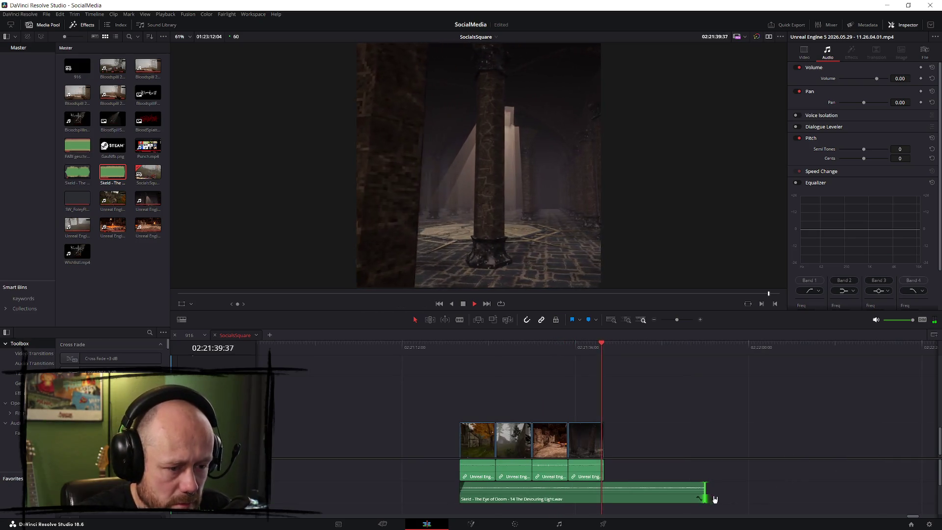
pyautogui.moveTo(706, 498); pyautogui.dragTo(824, 496)
pyautogui.click(667, 355)
pyautogui.click(651, 345)
pyautogui.click(647, 346)
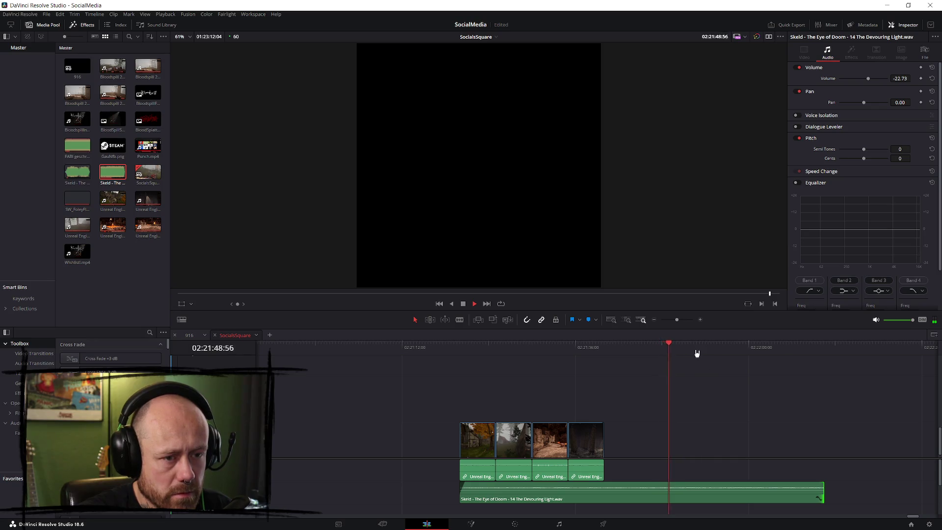
pyautogui.moveTo(823, 493); pyautogui.dragTo(870, 493)
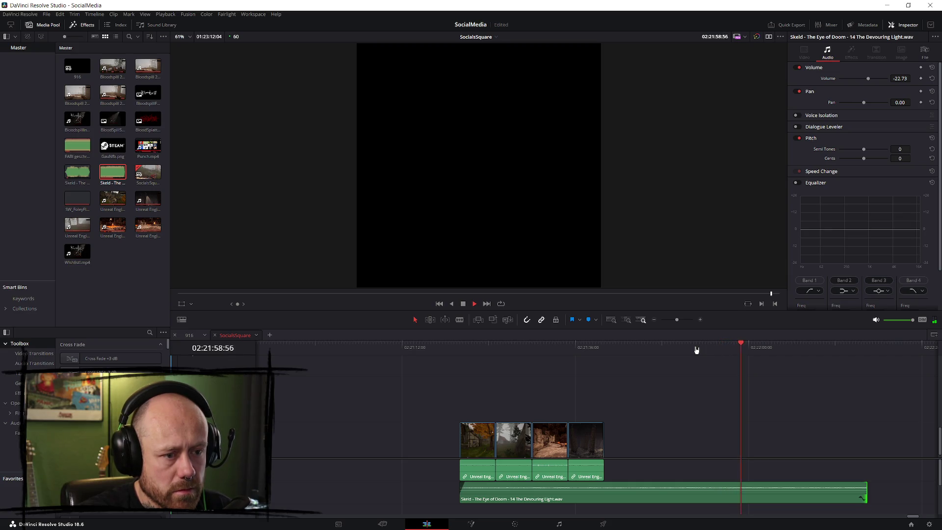
# Start the music later in the song, add a short fade-in, and preview Black Fortress
pyautogui.moveTo(466, 502)
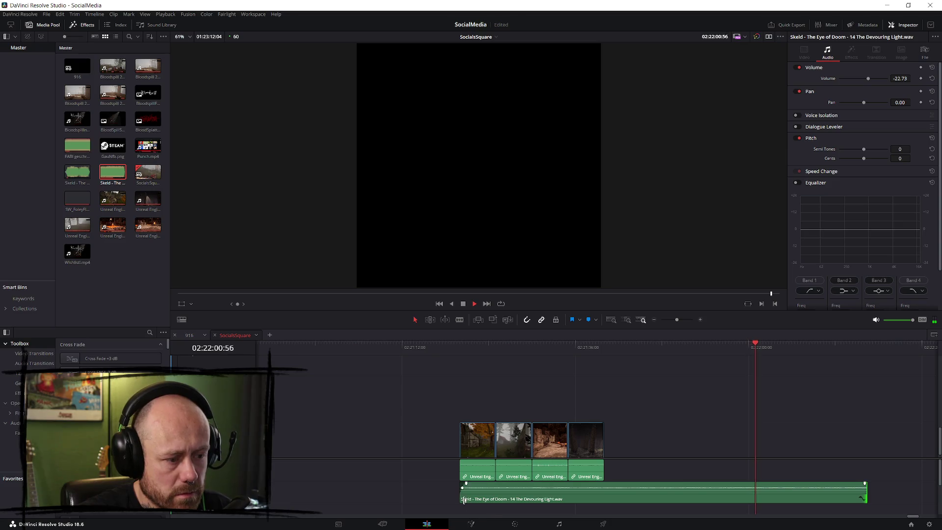
pyautogui.moveTo(466, 502)
pyautogui.mouseDown()
pyautogui.moveTo(730, 500)
pyautogui.moveTo(485, 500)
pyautogui.mouseUp()
pyautogui.press('Home')
pyautogui.press('space')
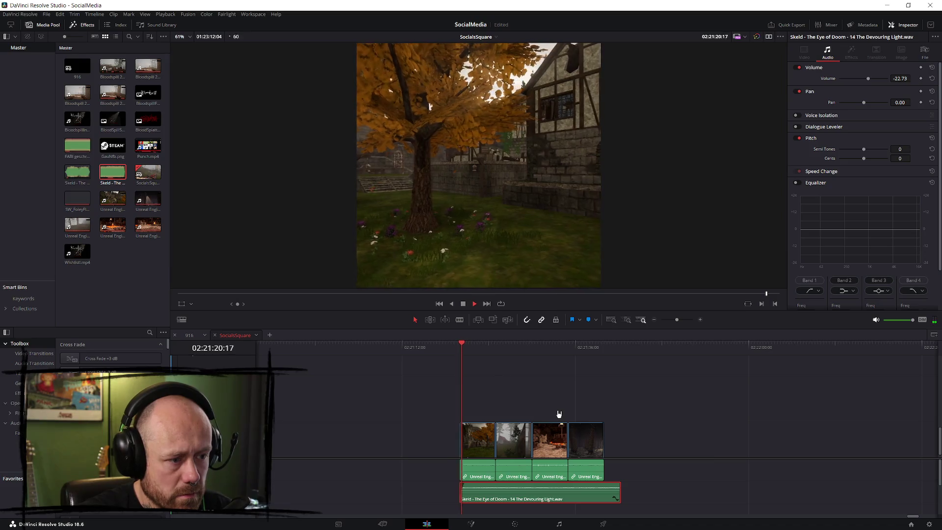
pyautogui.moveTo(470, 487)
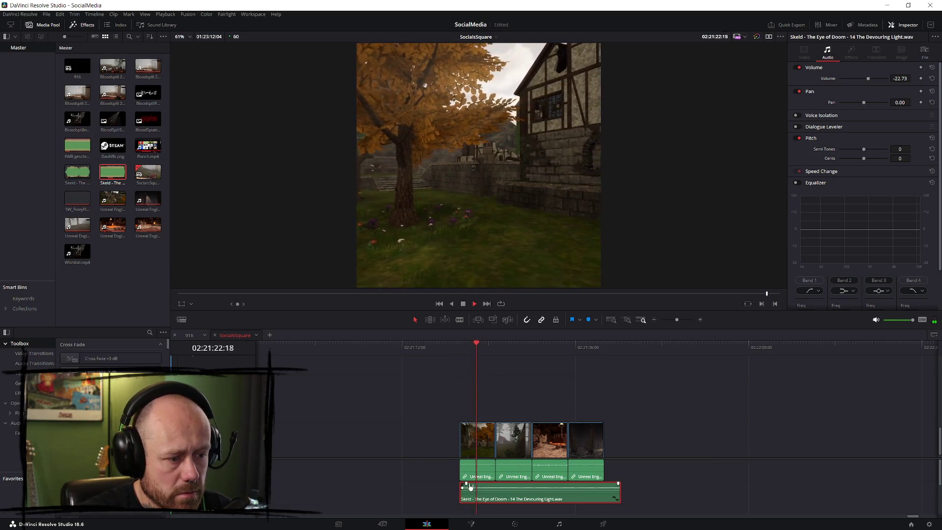
pyautogui.moveTo(470, 488); pyautogui.dragTo(472, 484)
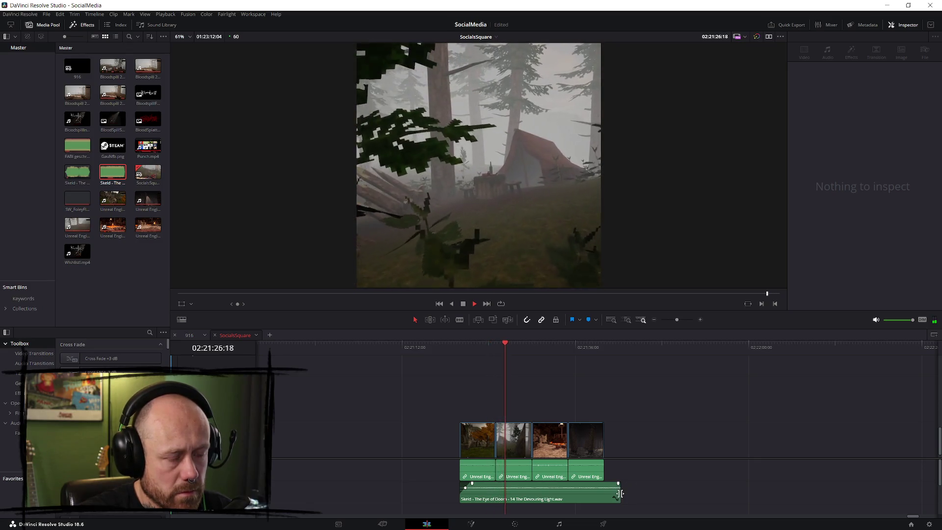
pyautogui.click(73, 178)
# Put the Black Fortress song on the second audio track, removing a misplaced copy
pyautogui.moveTo(73, 177)
pyautogui.mouseDown()
pyautogui.moveTo(282, 269)
pyautogui.moveTo(624, 449)
pyautogui.mouseUp()
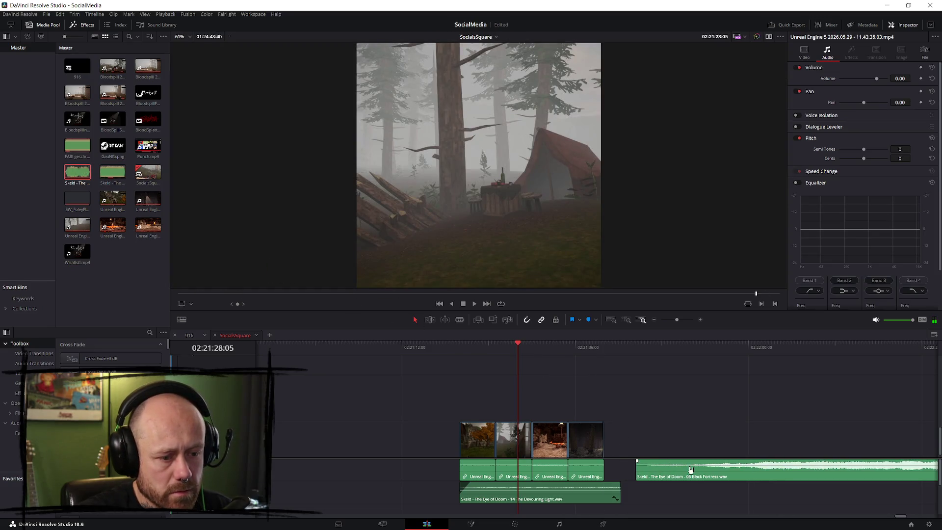
pyautogui.scroll(-6, 814, 459)
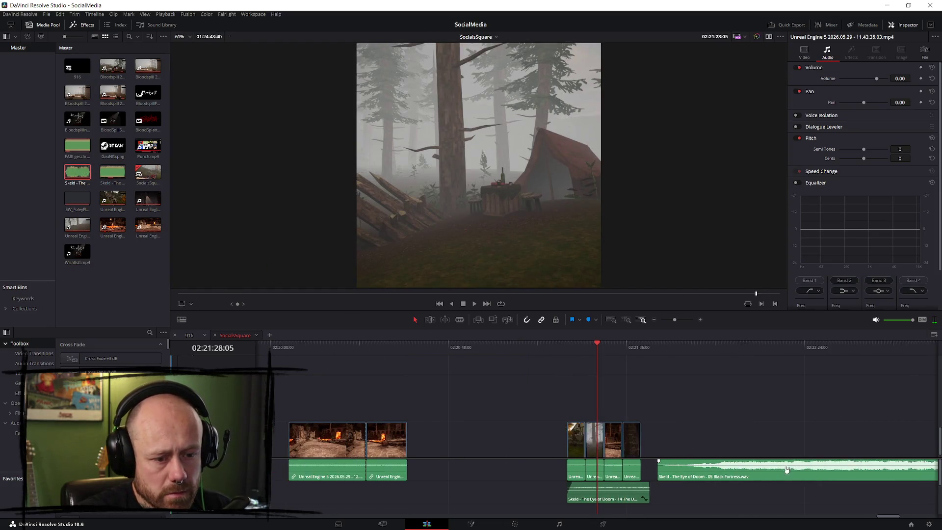
pyautogui.click(756, 474)
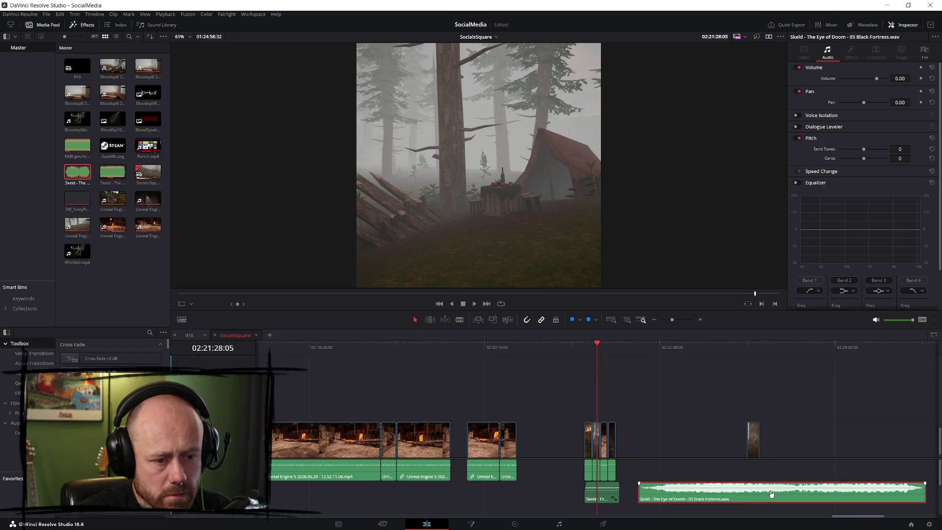
pyautogui.press('Delete')
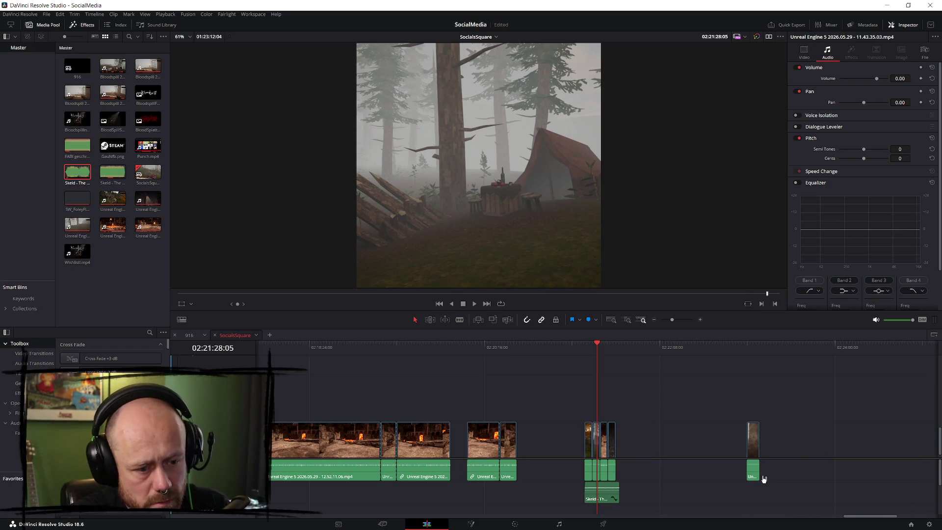
pyautogui.moveTo(84, 176)
pyautogui.mouseDown()
pyautogui.moveTo(686, 464)
pyautogui.moveTo(708, 493)
pyautogui.moveTo(697, 494)
pyautogui.moveTo(722, 497)
pyautogui.mouseUp()
# Lower Black Fortress to -20.45 dB, play it through, and show the Unreal Engine 5 source clip
pyautogui.click(681, 347)
pyautogui.press('space')
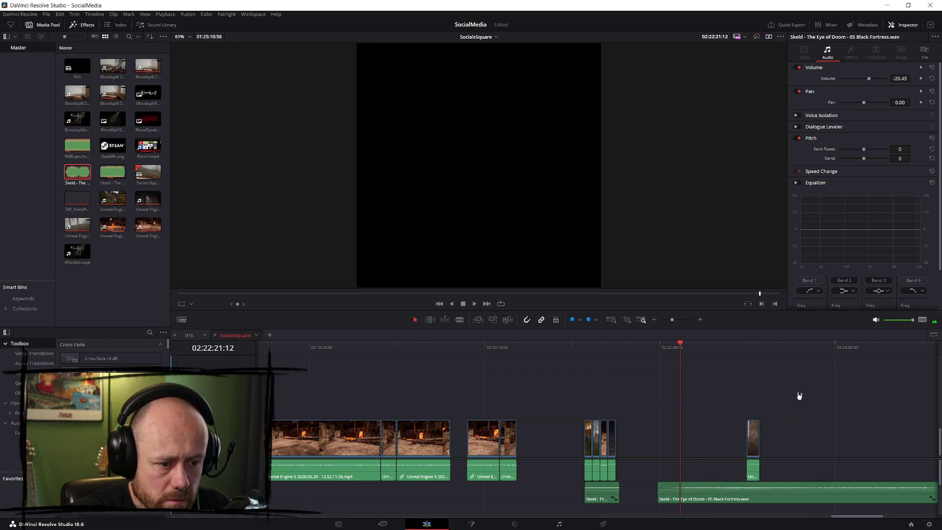
pyautogui.click(731, 346)
pyautogui.scroll(1, 843, 440)
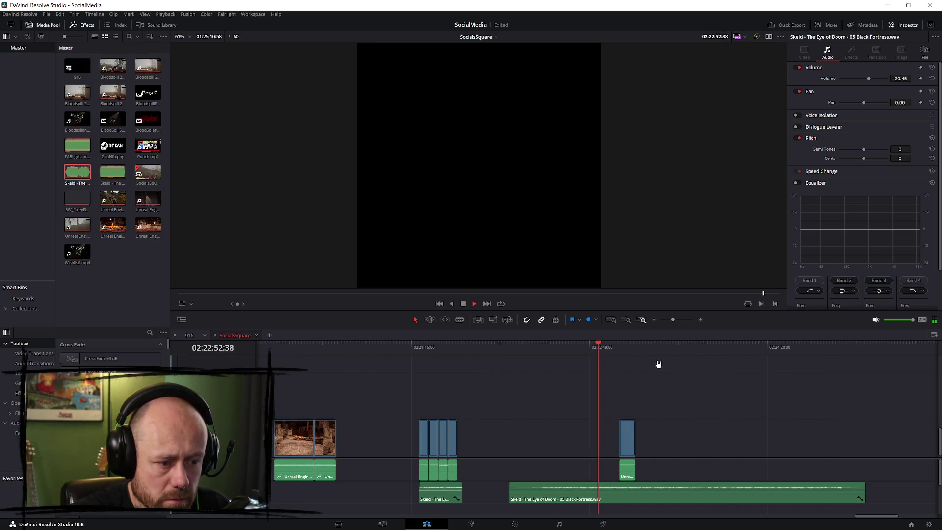
pyautogui.click(639, 349)
pyautogui.click(656, 349)
pyautogui.scroll(-2, 687, 421)
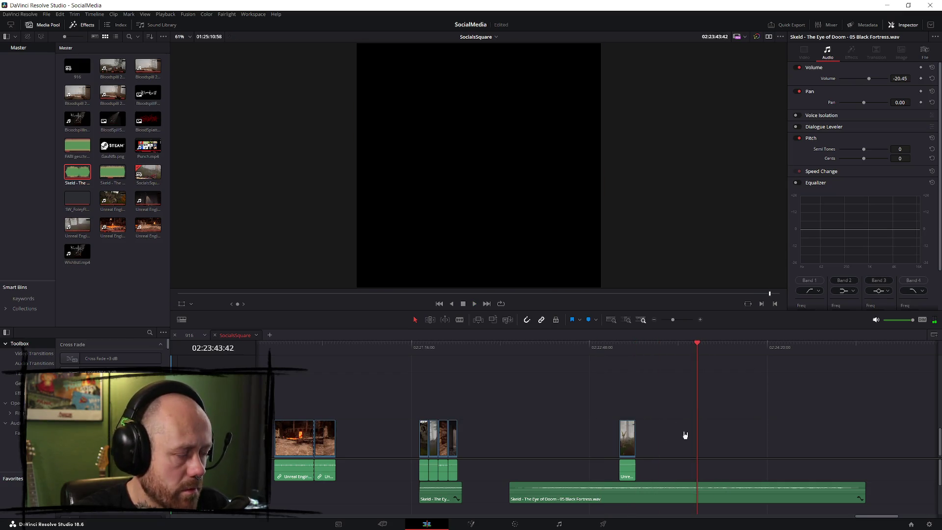
pyautogui.scroll(-1, 729, 431)
pyautogui.press('q')
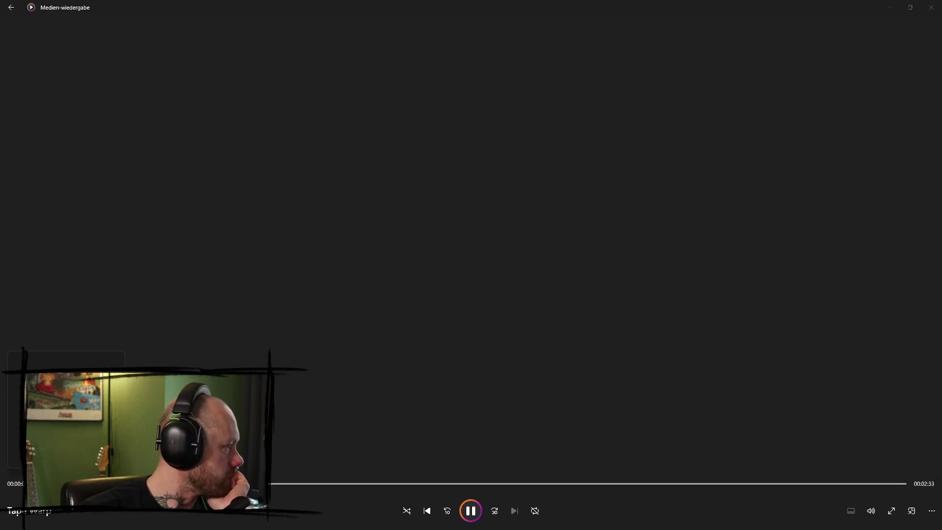
# Skip through Sunny Sidewalk, No Problem and Midnight Stroll to Hello Tomorrow, setting volume to 48
pyautogui.hotkey('ctrl', 'f')
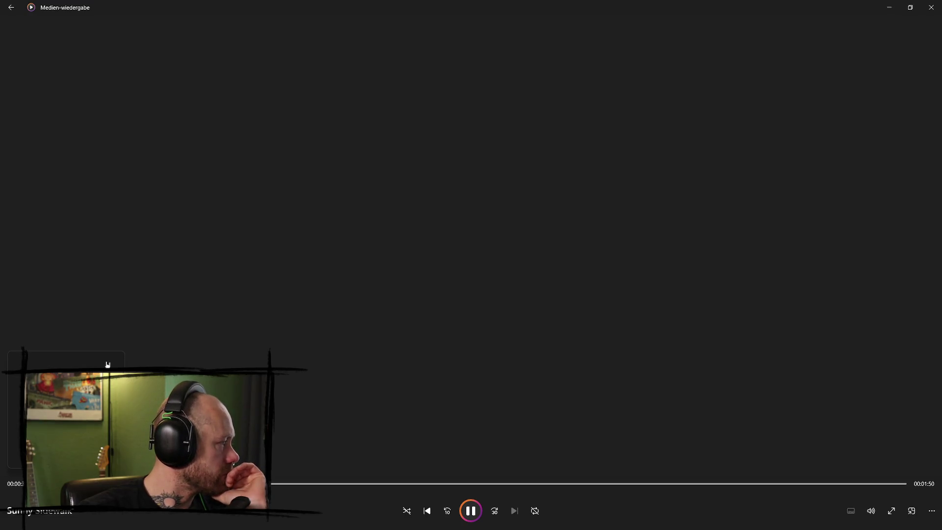
pyautogui.hotkey('ctrl', 'f')
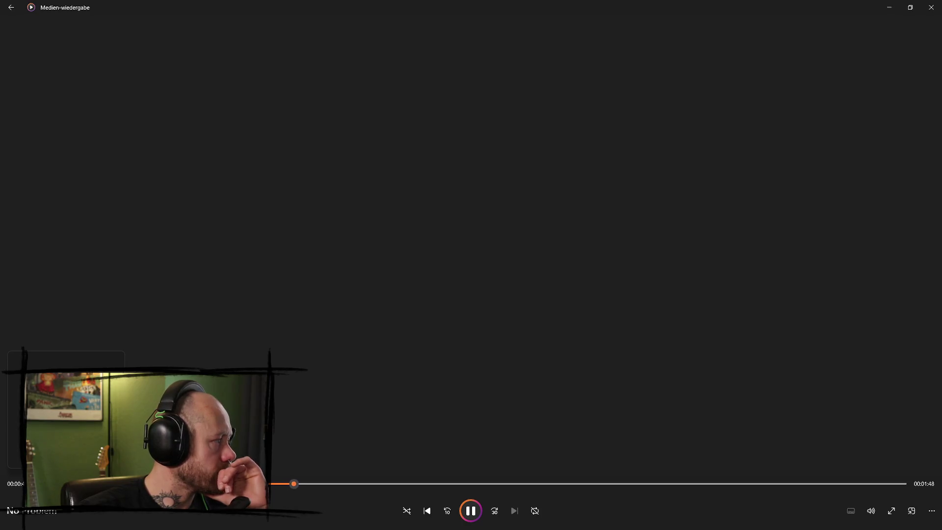
pyautogui.hotkey('ctrl', 'f')
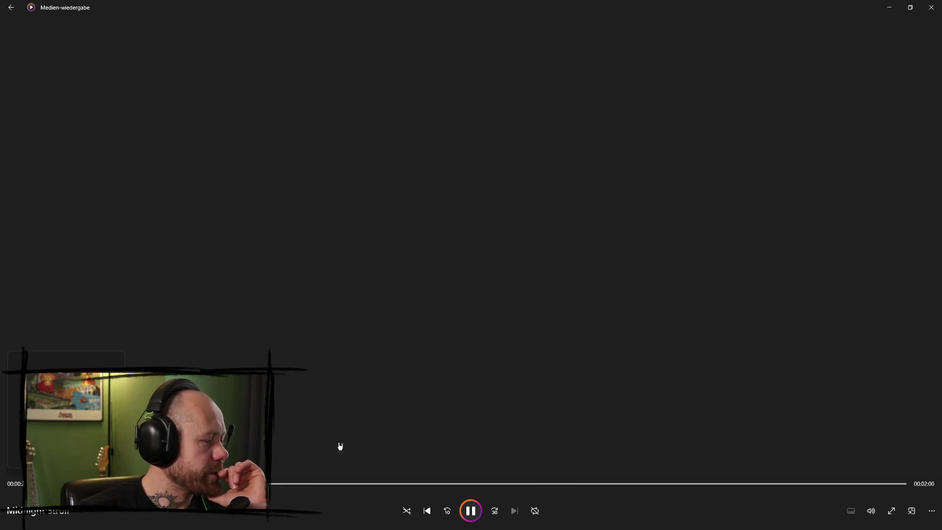
pyautogui.click(870, 510)
pyautogui.moveTo(878, 486); pyautogui.dragTo(864, 486)
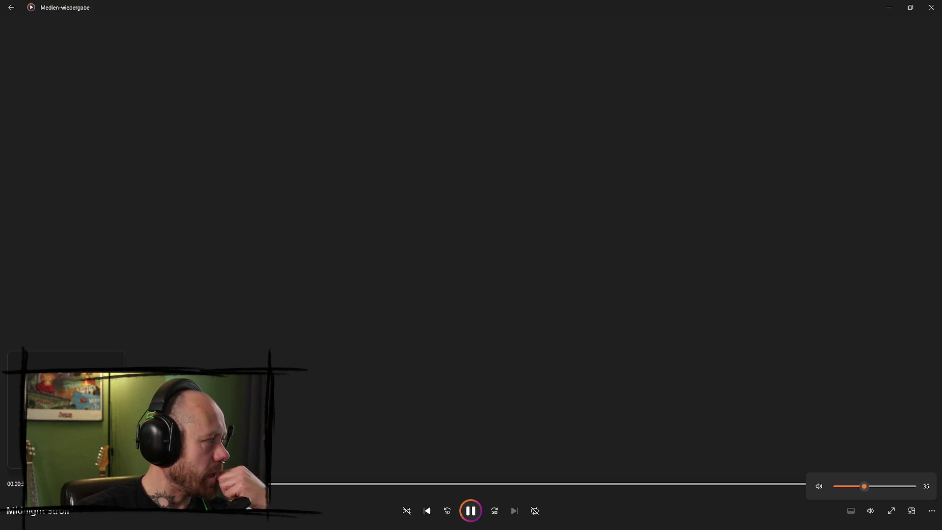
pyautogui.click(452, 513)
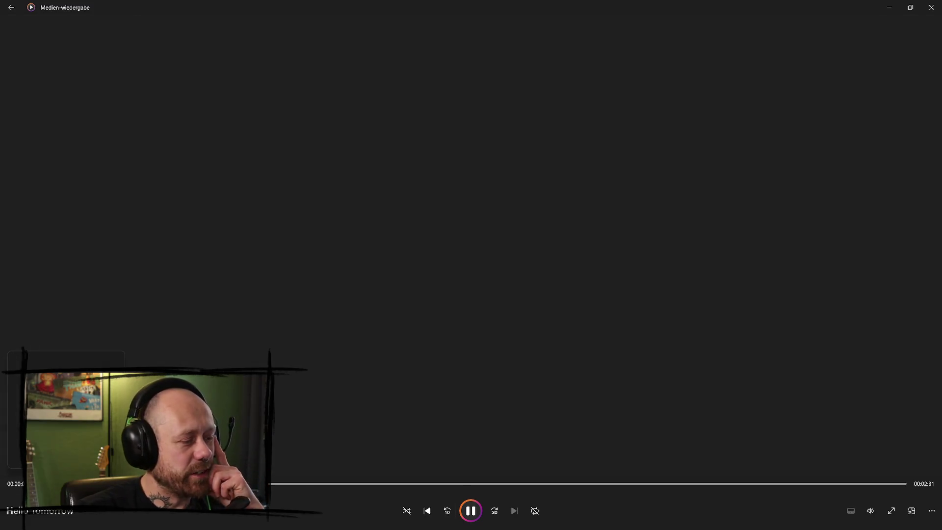
pyautogui.click(870, 512)
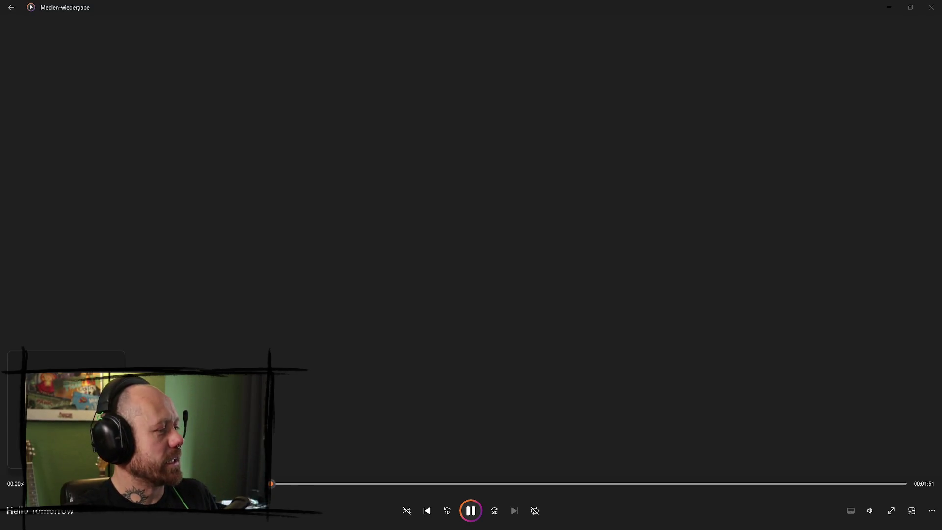
# Sample Golden Hour, Everybody Dreams, Delirious Smile and Cure My Blues, ending on Open Spaces
pyautogui.hotkey('ctrl', 'f')
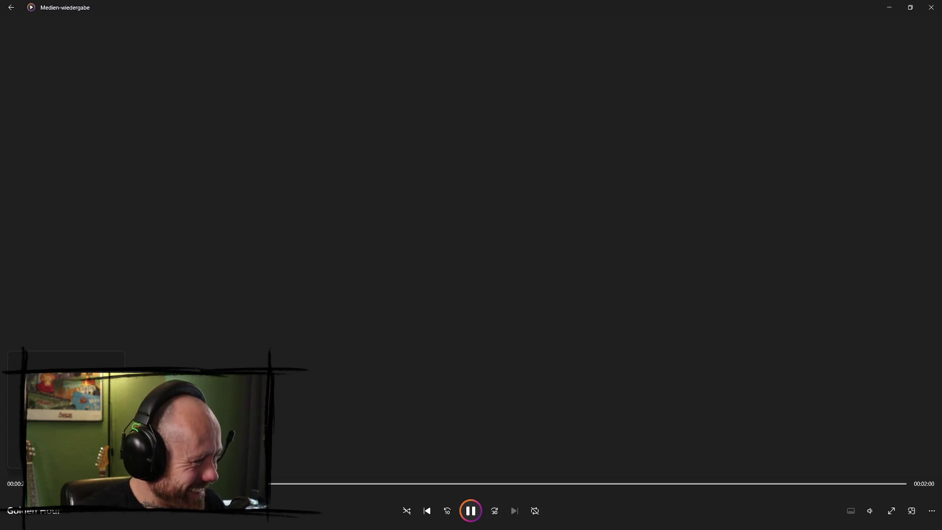
pyautogui.click(446, 483)
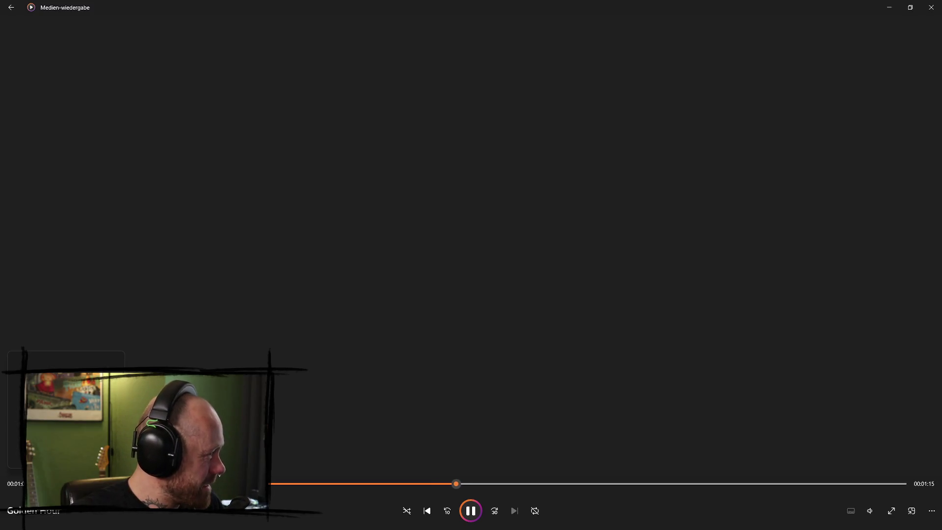
pyautogui.hotkey('ctrl', 'f')
pyautogui.click(416, 487)
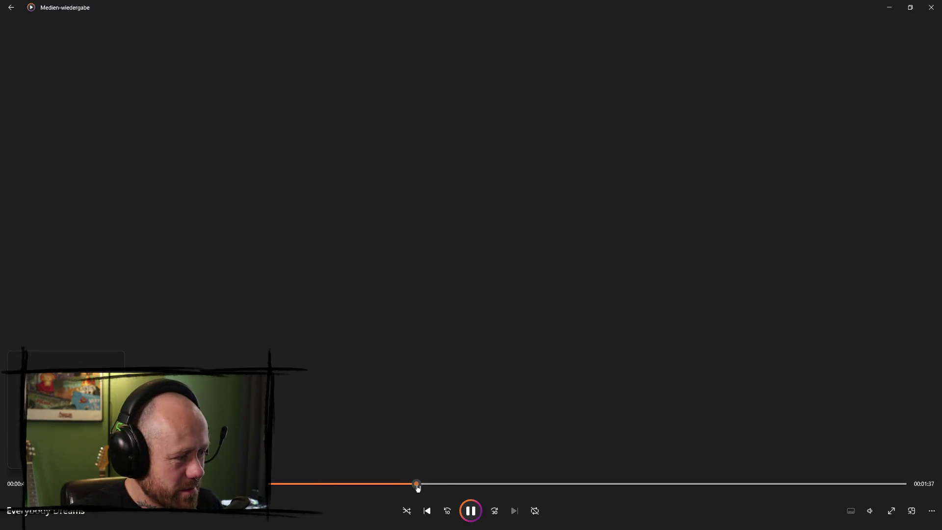
pyautogui.click(604, 486)
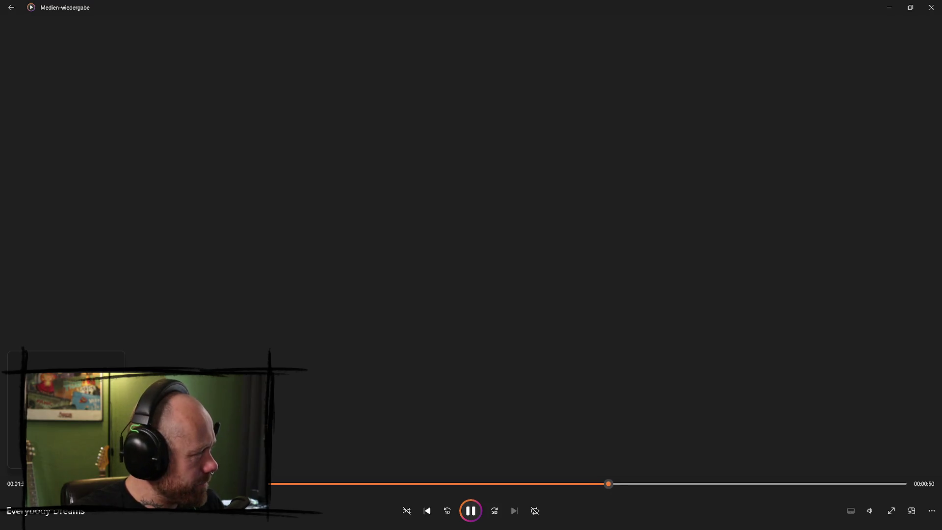
pyautogui.hotkey('ctrl', 'f')
pyautogui.click(217, 484)
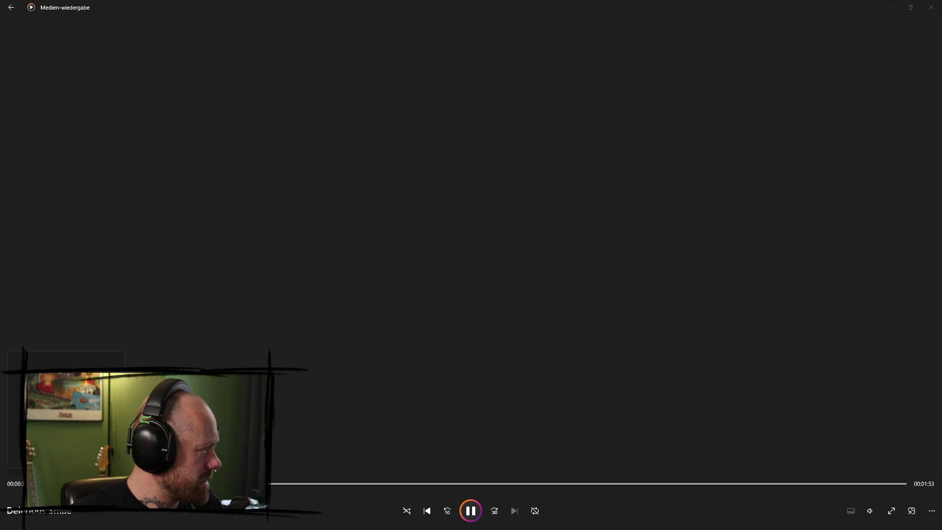
pyautogui.hotkey('ctrl', 'f')
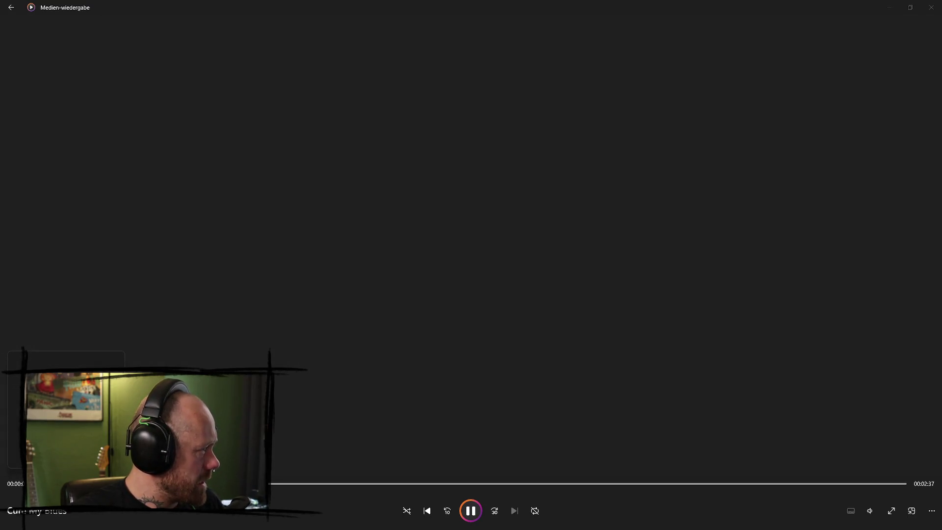
pyautogui.hotkey('ctrl', 'f')
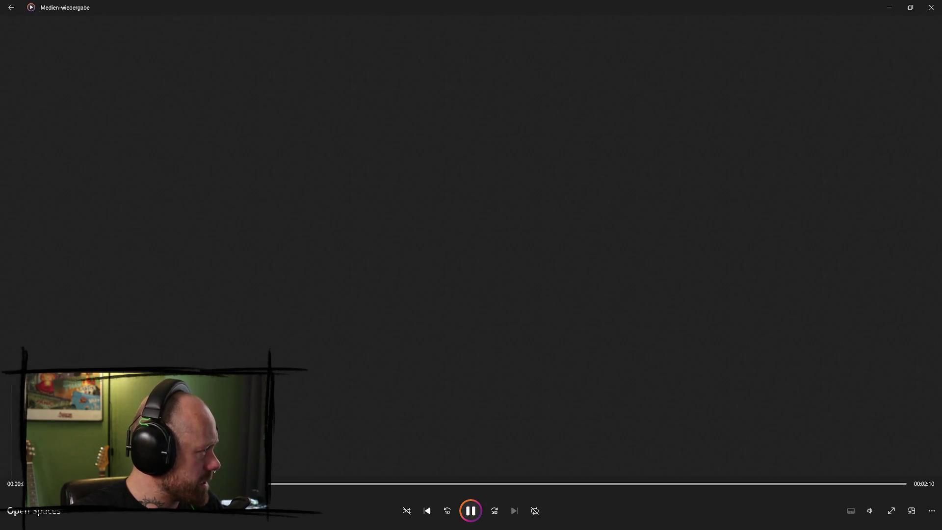
# Exit full screen, pause the music, and switch back to DaVinci Resolve
pyautogui.click(910, 7)
pyautogui.press('space')
pyautogui.hotkey('alt', 'Tab')
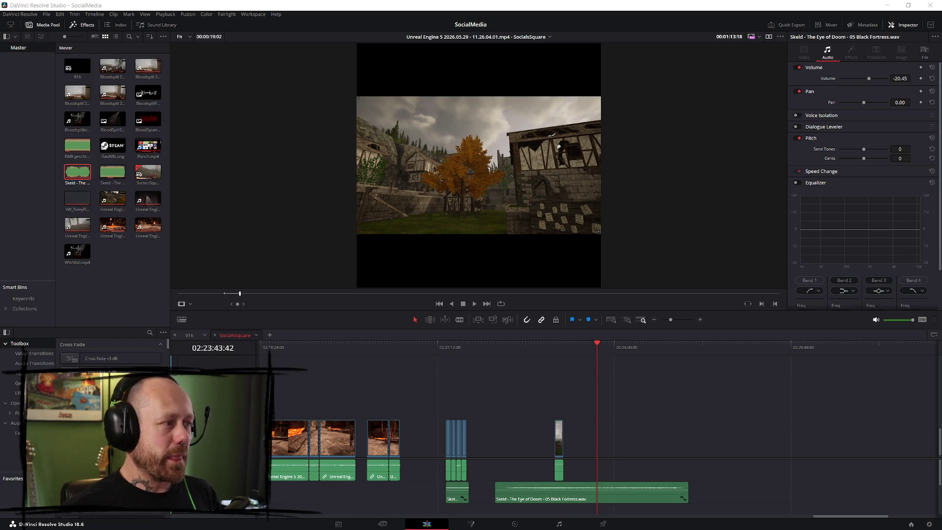
# Switch from DaVinci Resolve to the Steam library window
pyautogui.hotkey('alt', 'Tab')
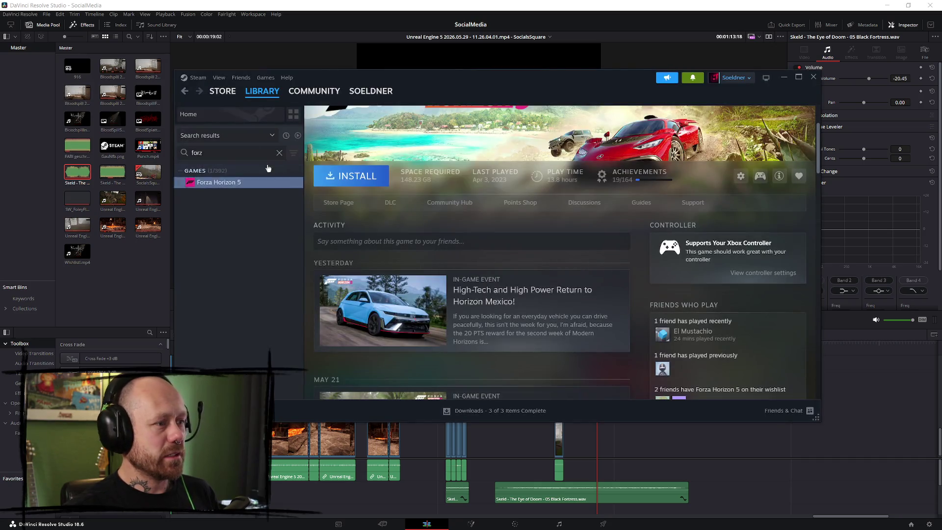
# Clear the 'forz' library search and open Bloodshed's store page from the library
pyautogui.click(223, 91)
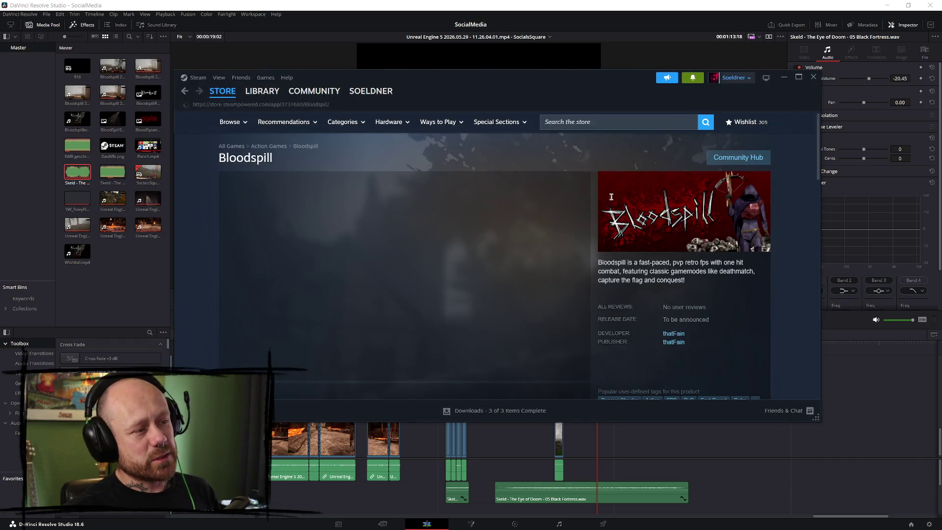
pyautogui.click(265, 91)
pyautogui.click(222, 93)
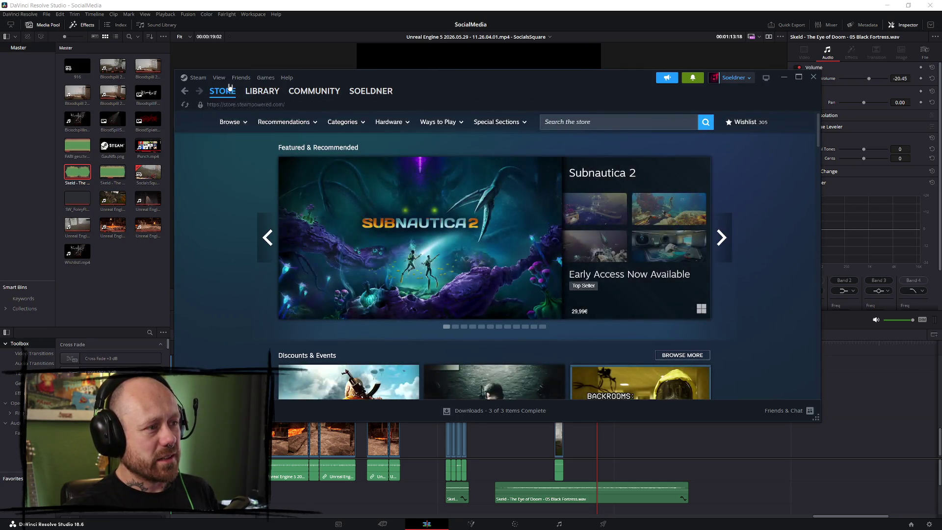
pyautogui.click(262, 91)
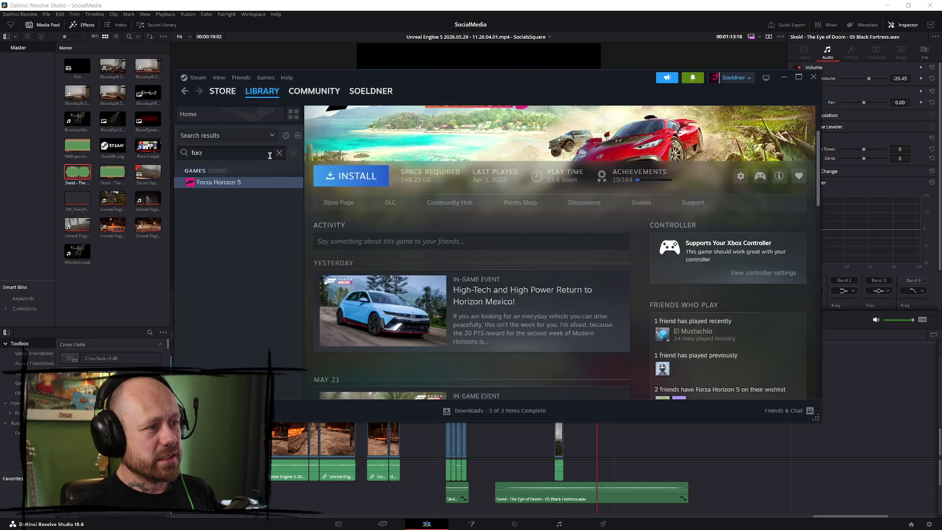
pyautogui.click(279, 153)
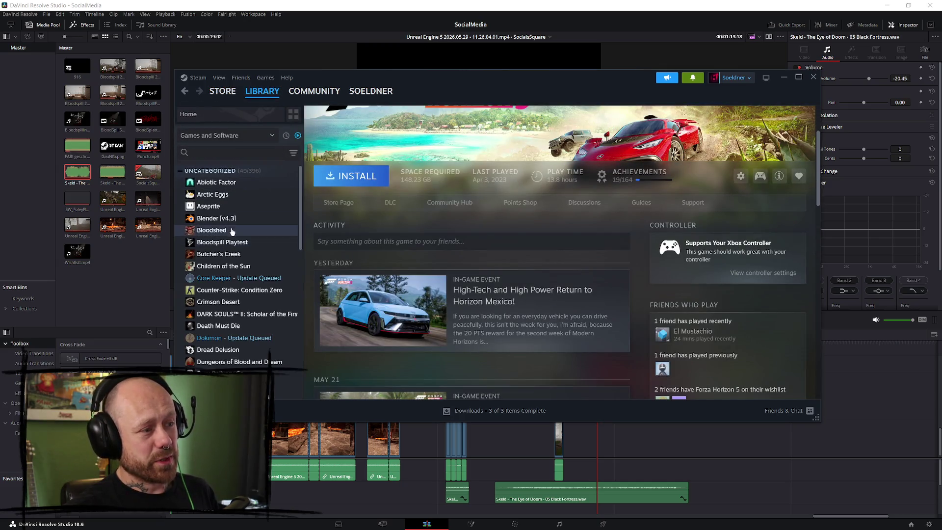
pyautogui.click(232, 233)
pyautogui.click(333, 204)
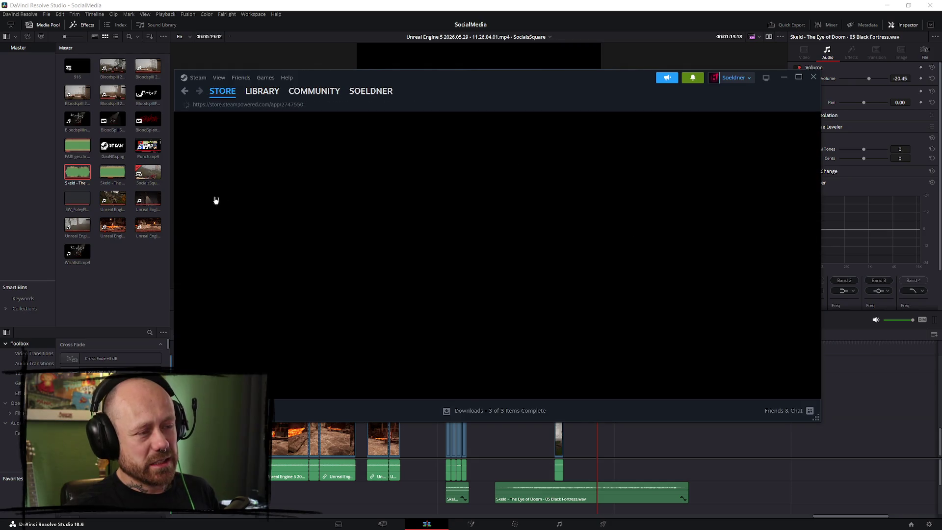
pyautogui.scroll(-10, 501, 233)
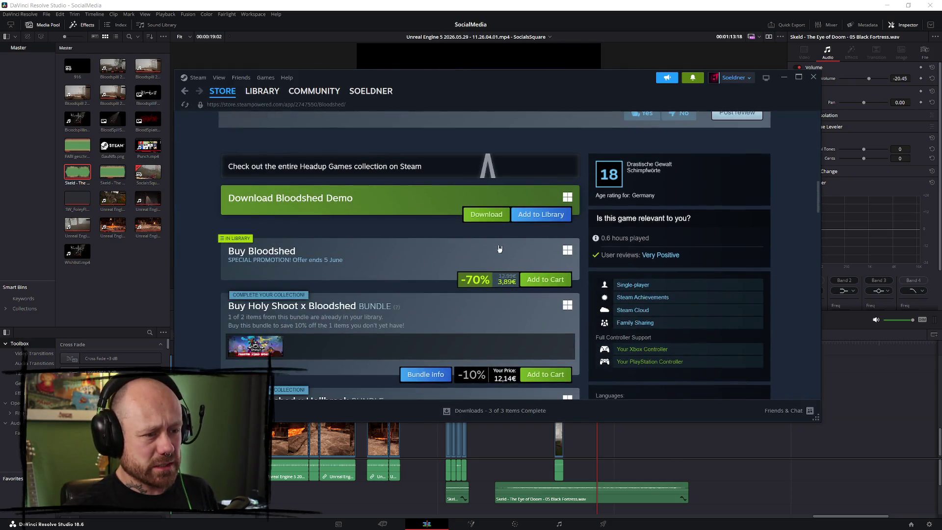
# Play the Bloodshed trailer, then scroll down to the demo download and bundle offers
pyautogui.scroll(1, 513, 282)
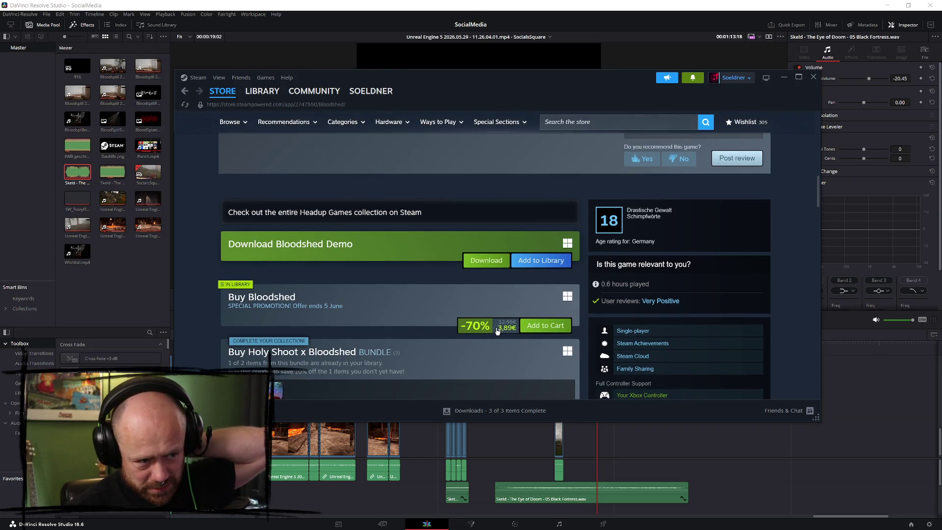
pyautogui.scroll(10, 397, 244)
pyautogui.click(397, 243)
pyautogui.scroll(-3, 397, 243)
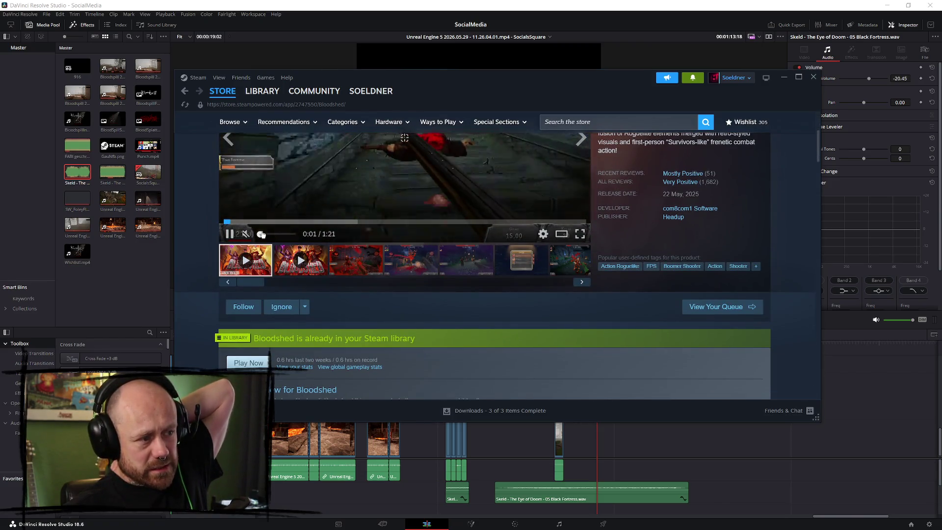
pyautogui.scroll(3, 304, 304)
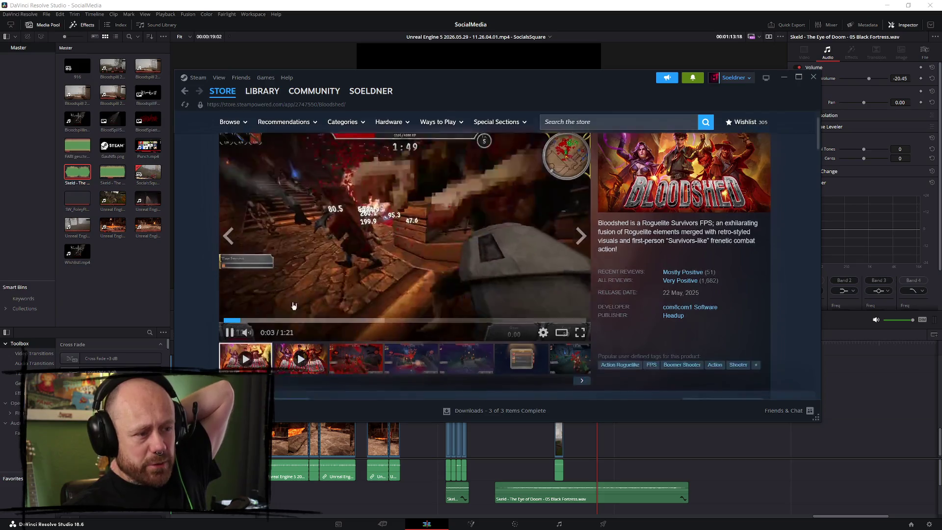
pyautogui.scroll(1, 303, 304)
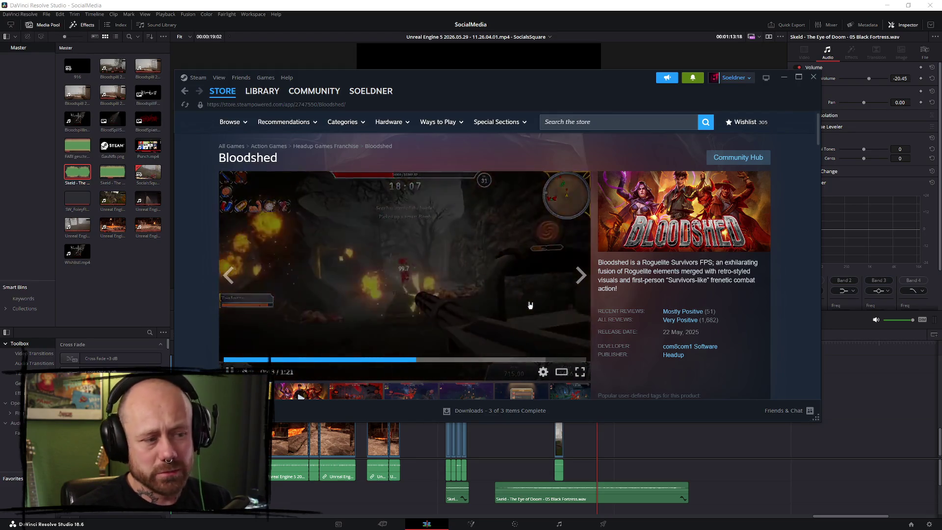
pyautogui.scroll(-6, 531, 211)
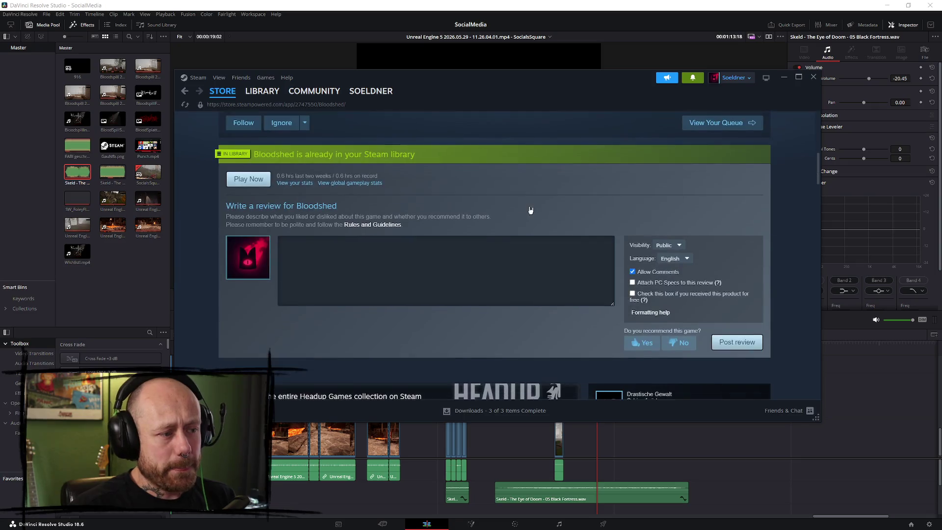
pyautogui.scroll(-5, 530, 211)
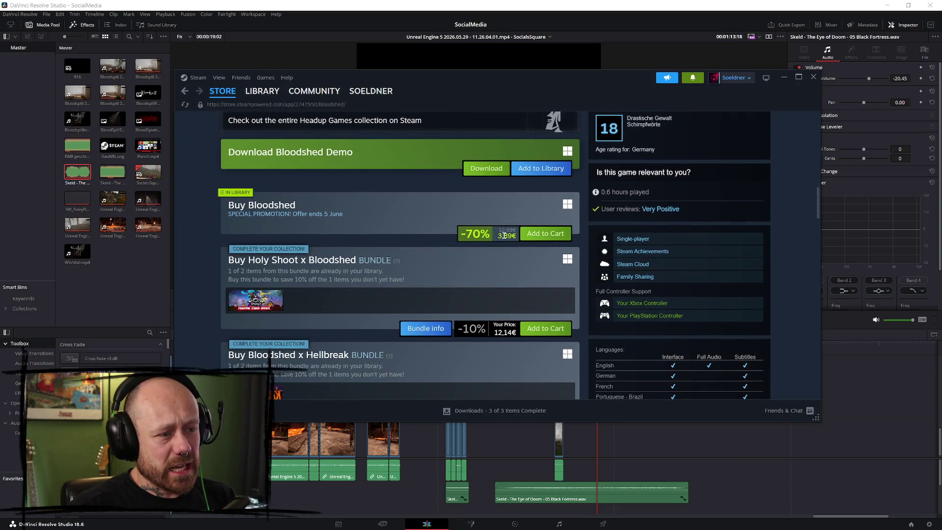
pyautogui.scroll(-3, 464, 230)
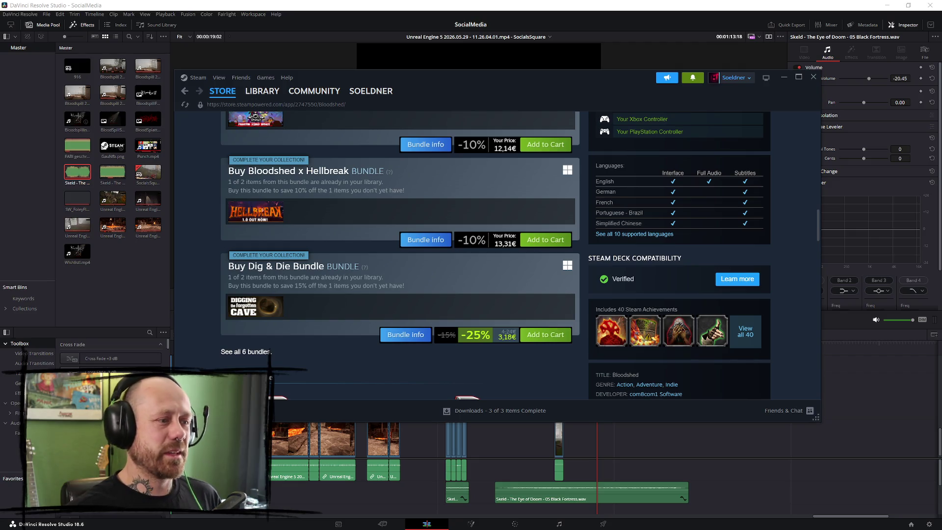
# Open the HELLBREAK store page from the Bloodshed x Hellbreak bundle offer
pyautogui.click(293, 232)
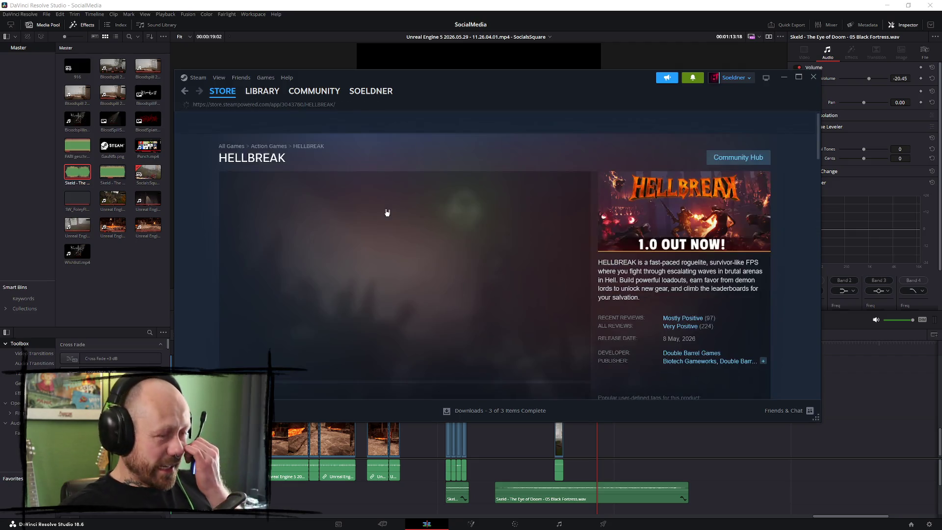
# Highlight the 13,31€ bundle price on the HELLBREAK page
pyautogui.scroll(-3, 701, 207)
pyautogui.scroll(2, 698, 224)
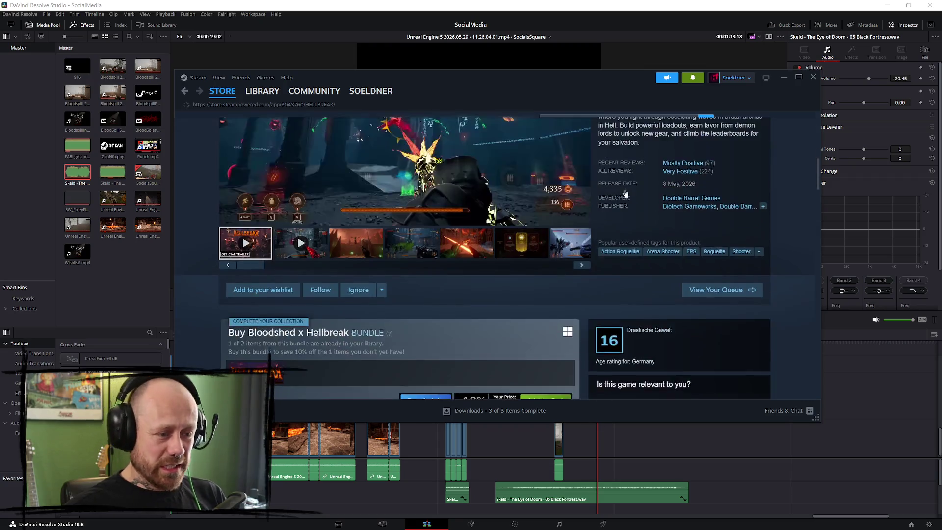
pyautogui.scroll(-2, 698, 224)
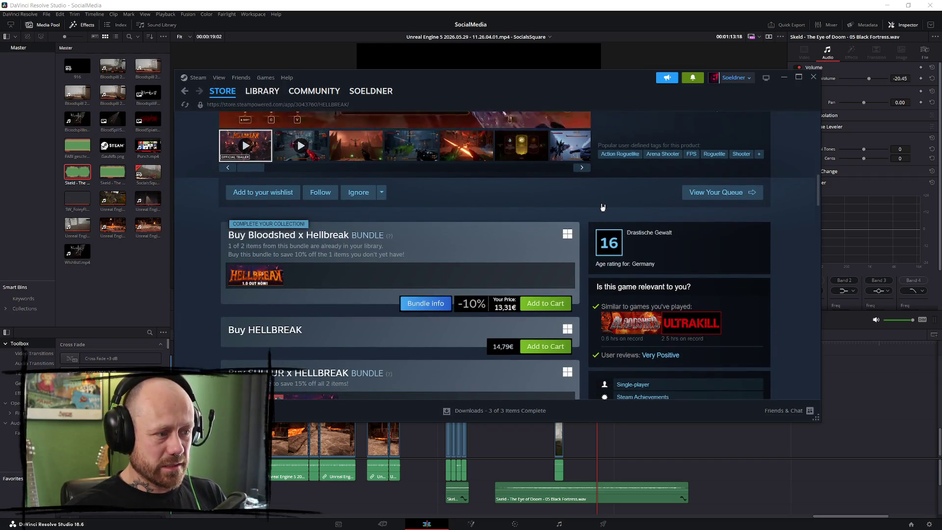
pyautogui.doubleClick(503, 307)
pyautogui.scroll(-3, 512, 257)
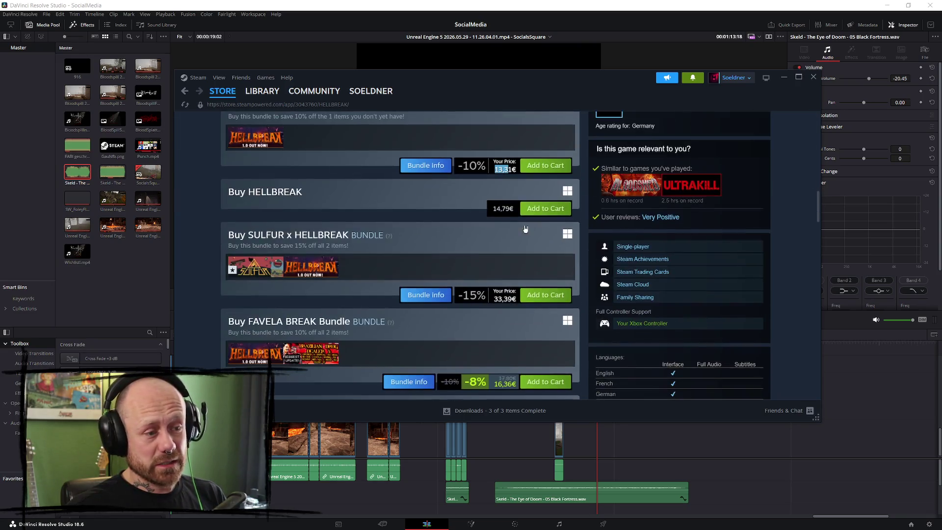
pyautogui.scroll(4, 474, 241)
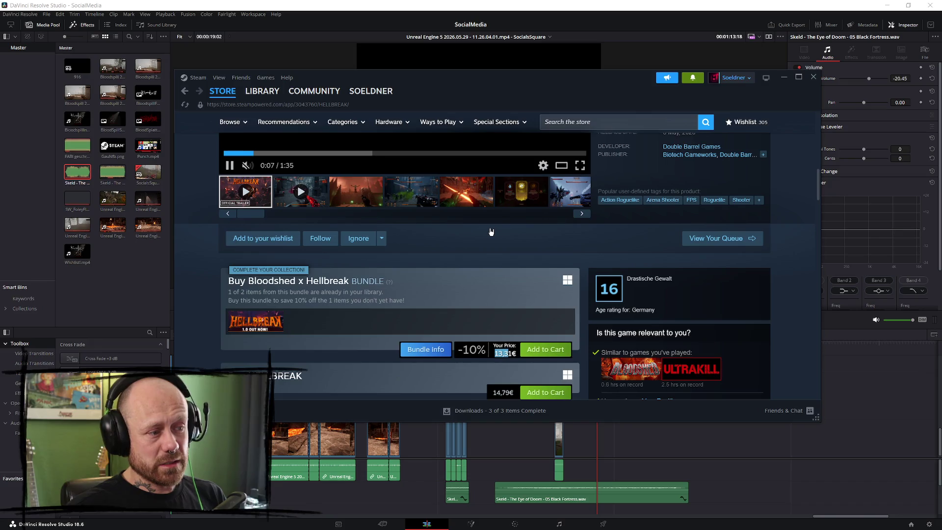
pyautogui.scroll(4, 491, 232)
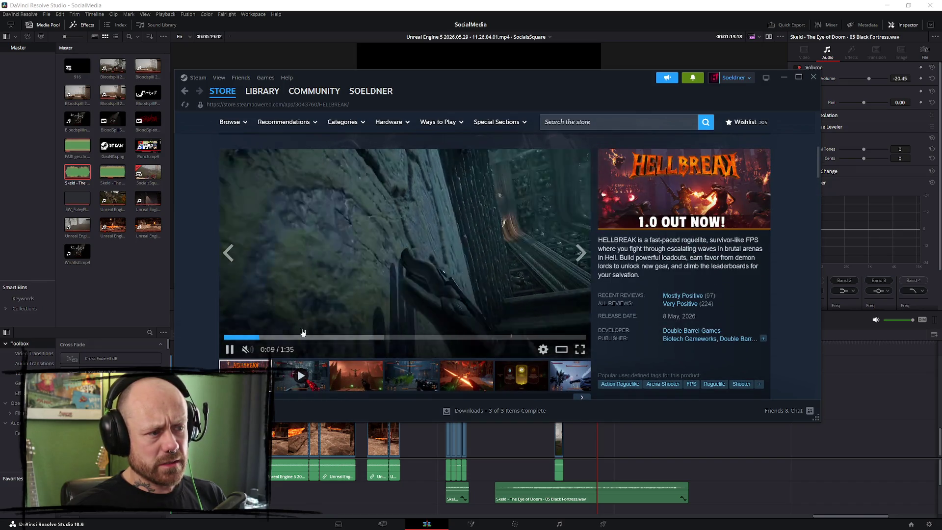
# Jump the HELLBREAK trailer to 0:33, lower its volume, and pause it
pyautogui.click(351, 338)
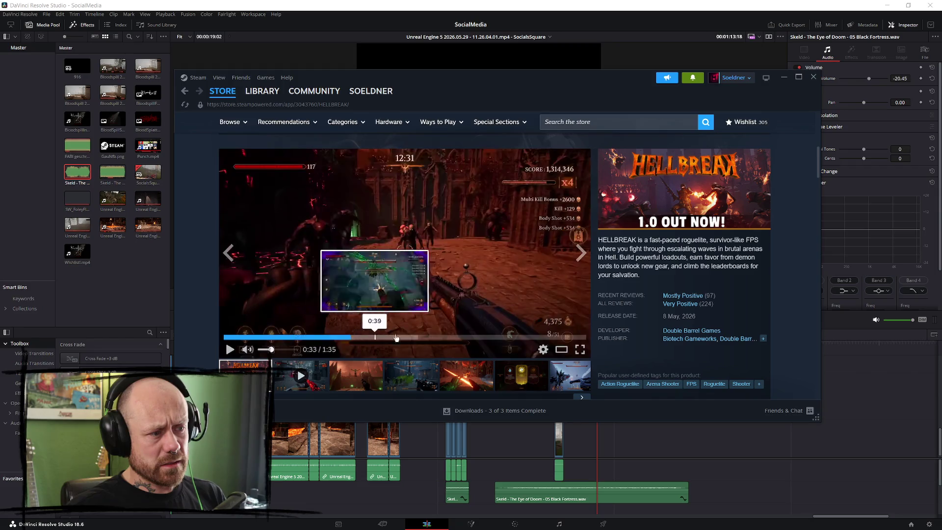
pyautogui.click(265, 349)
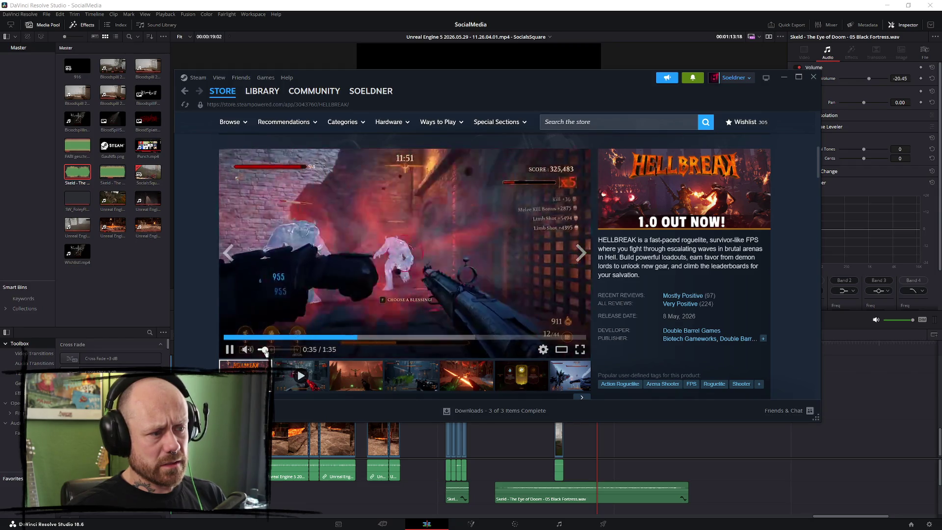
pyautogui.click(462, 214)
# Go back to the Bloodshed page's top, then minimise Steam to reveal DaVinci Resolve
pyautogui.scroll(-10, 462, 215)
pyautogui.hotkey('alt', 'Left')
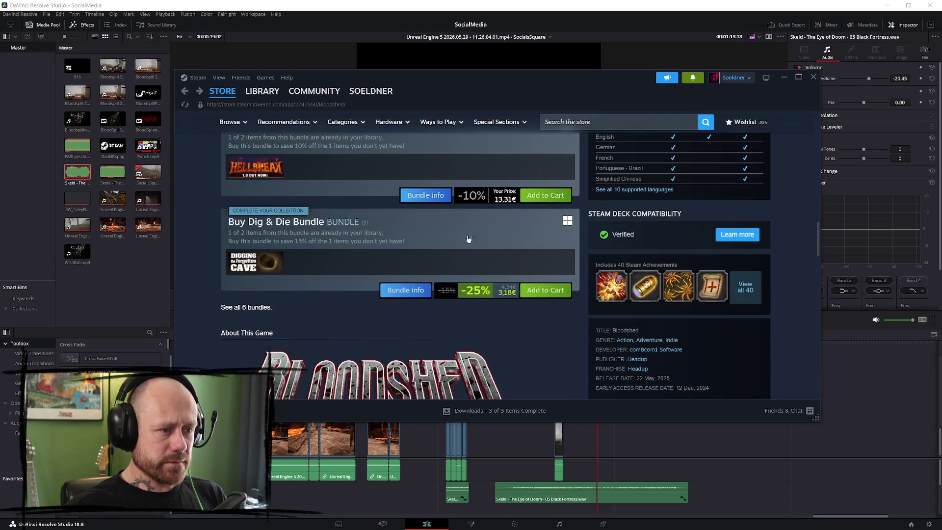
pyautogui.scroll(-5, 477, 235)
pyautogui.scroll(8, 430, 236)
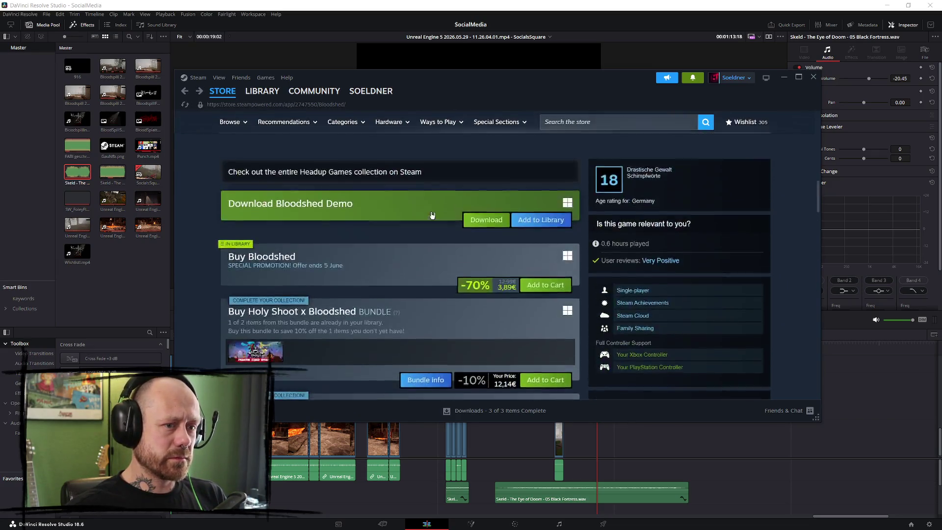
pyautogui.scroll(5, 432, 215)
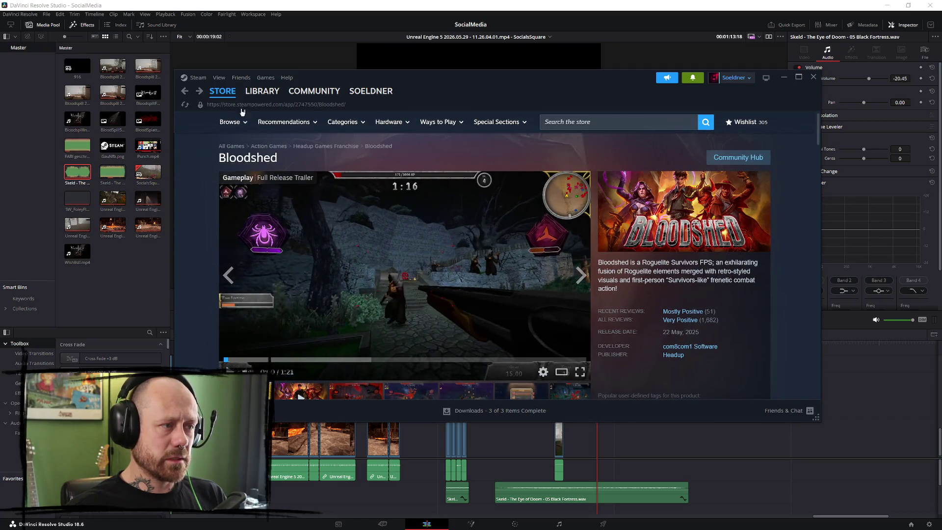
pyautogui.click(784, 78)
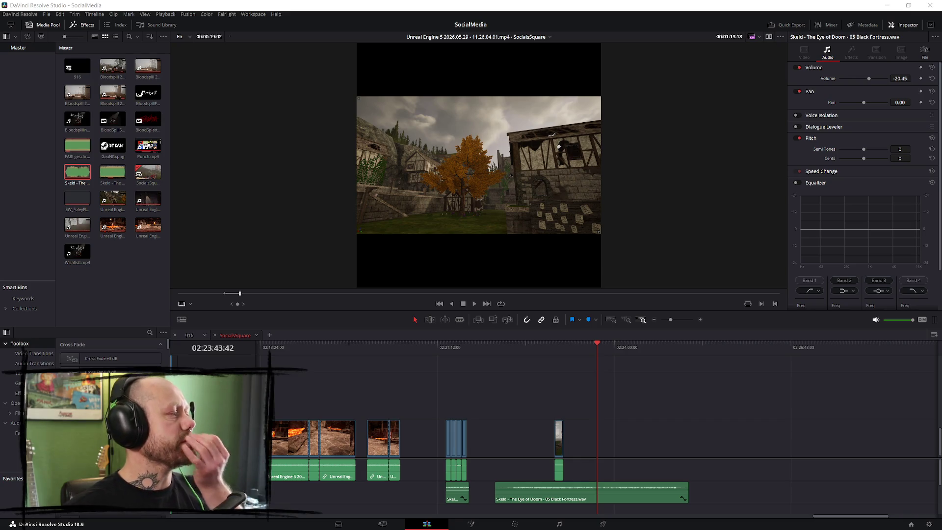
# Play the SocialsSquare timeline from 02:21:20, zooming in around the playhead then slightly out
pyautogui.click(460, 344)
pyautogui.hotkey('ctrl', '=')
pyautogui.press('space')
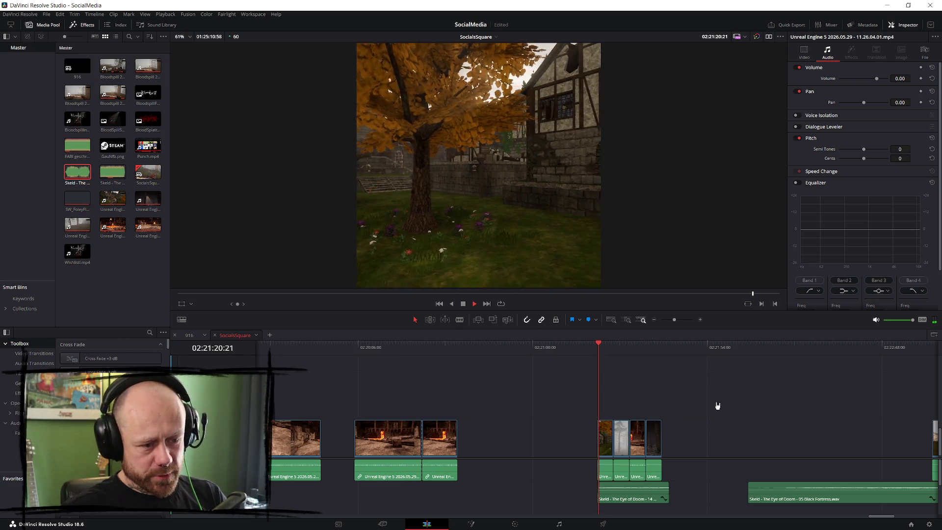
pyautogui.hotkey('ctrl', '-')
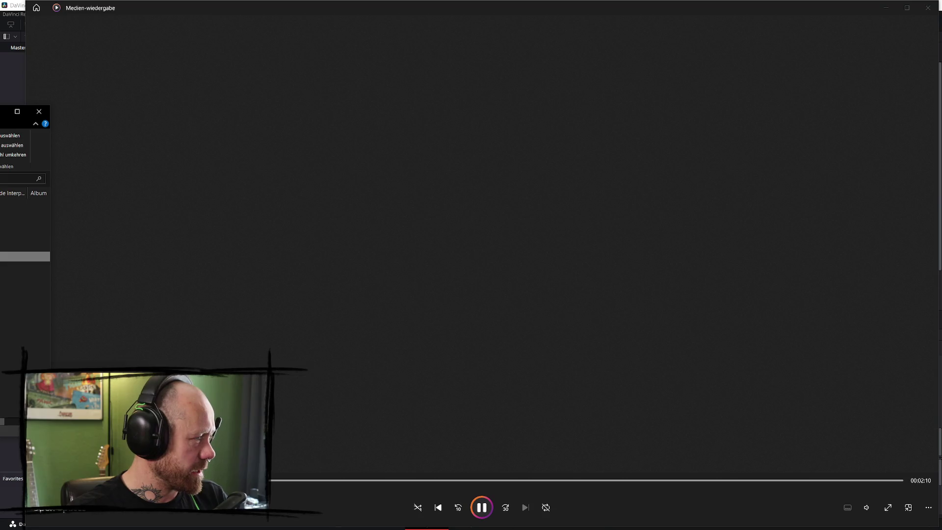
# Skip ahead through the music track in Windows Media Player and decline the VLC update offer
pyautogui.click(416, 481)
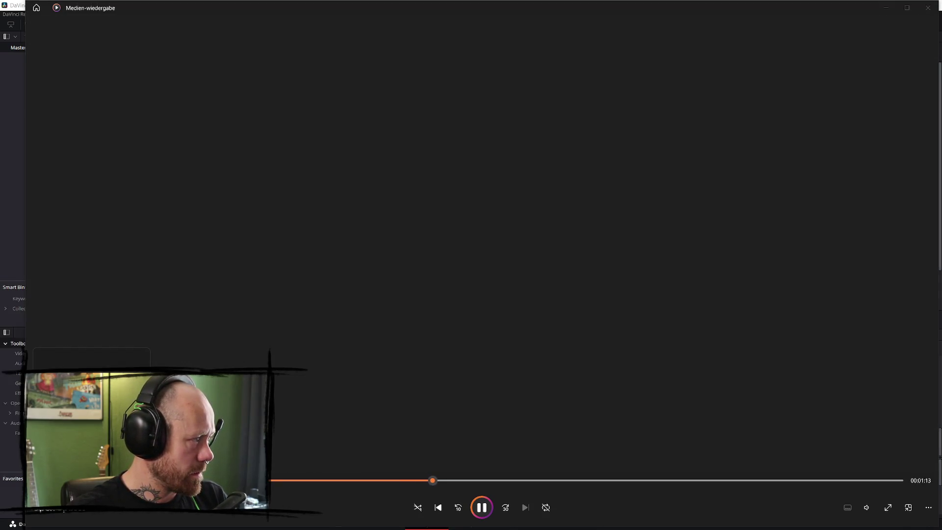
pyautogui.click(528, 479)
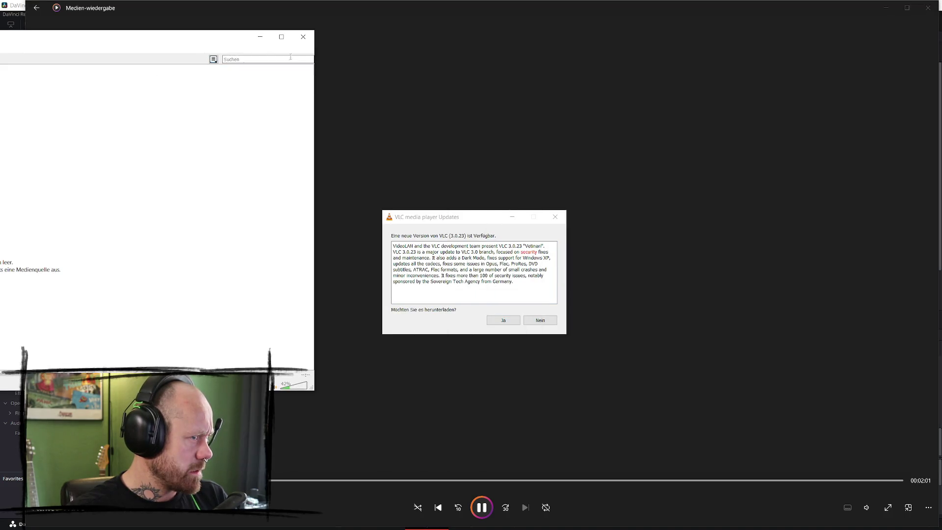
pyautogui.click(503, 320)
pyautogui.click(309, 480)
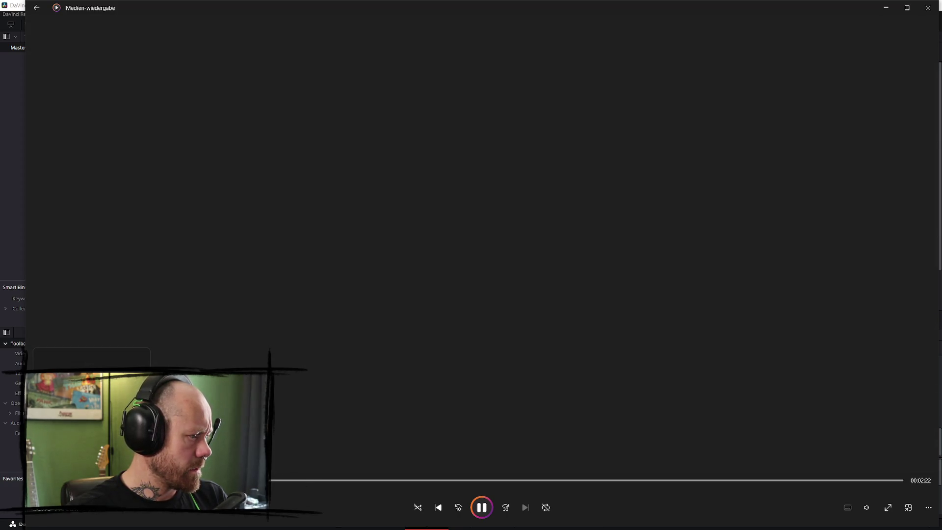
# Jump back and forth through the track, rewinding about 20 seconds, ending near 1:36
pyautogui.click(282, 481)
pyautogui.click(355, 481)
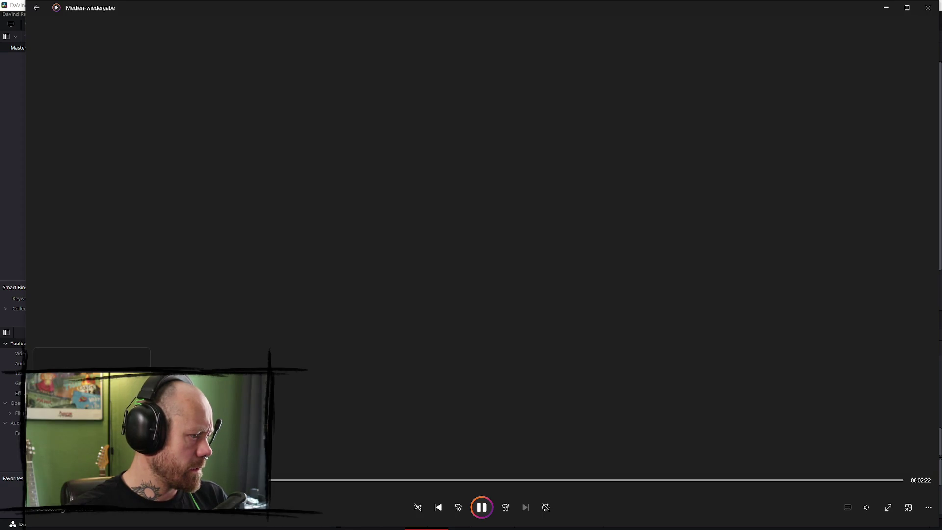
pyautogui.press('Left')
pyautogui.press('Left')
pyautogui.moveTo(279, 480); pyautogui.dragTo(288, 480)
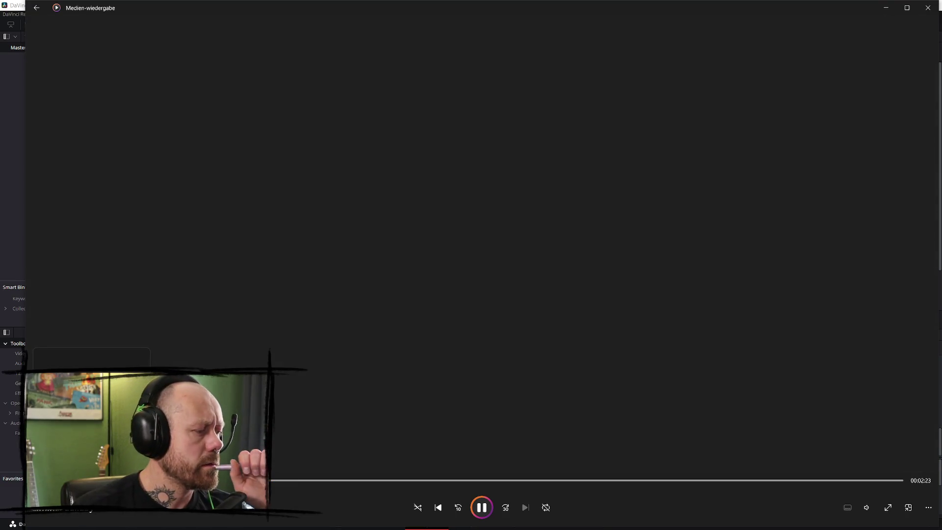
pyautogui.click(400, 480)
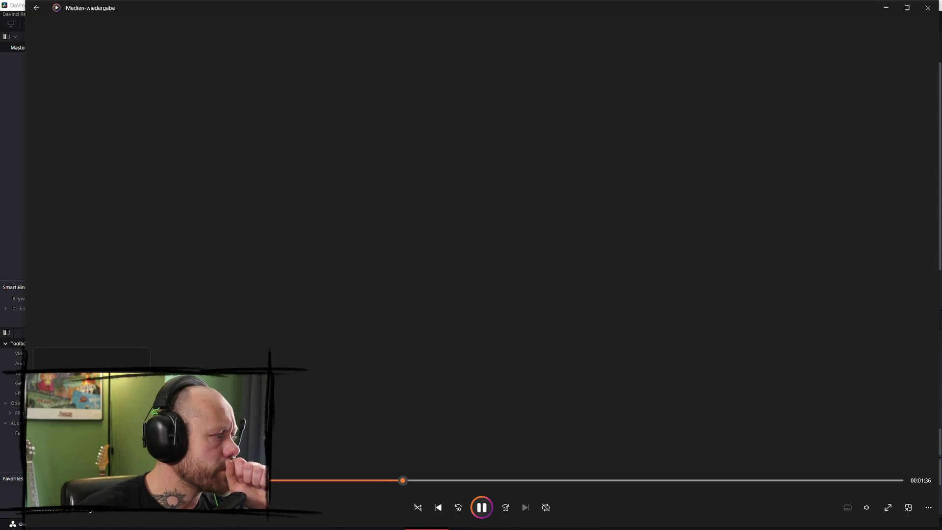
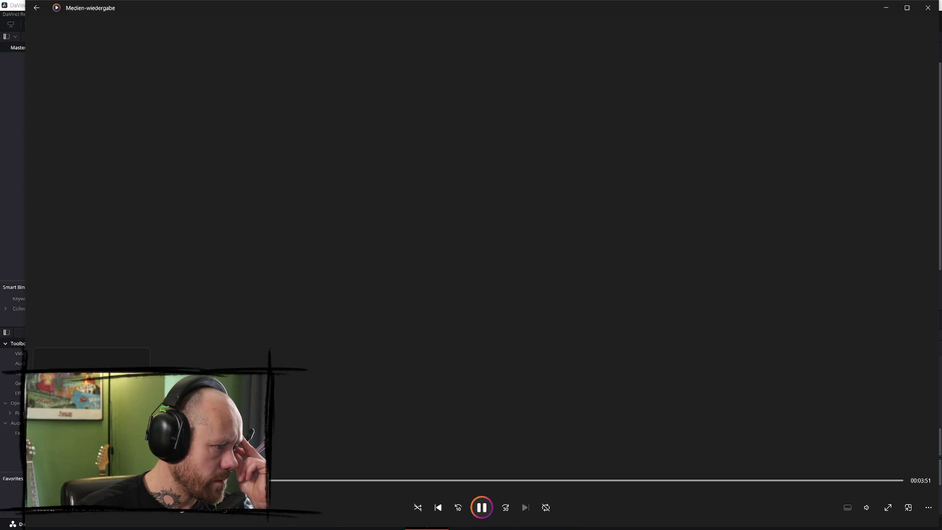
# Skim ahead in the current track, then open a different media pool track in the player
pyautogui.moveTo(286, 481); pyautogui.dragTo(433, 481)
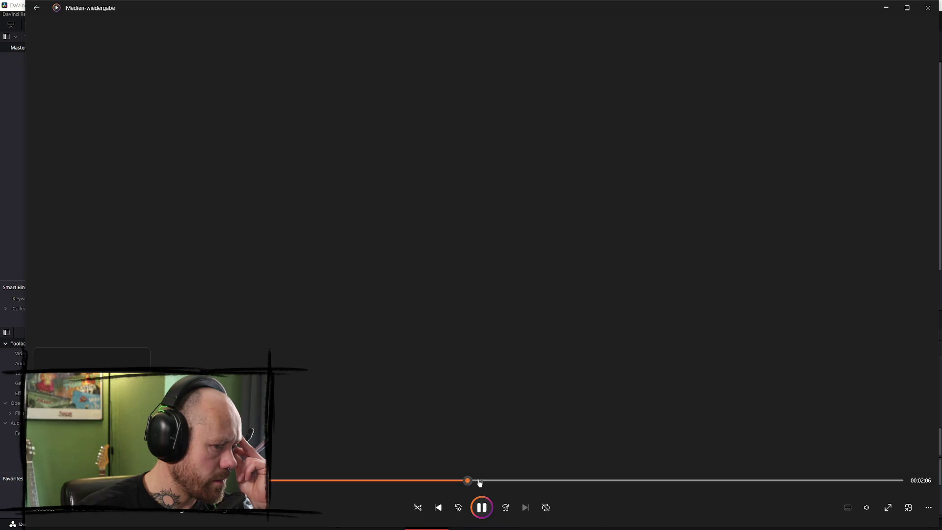
pyautogui.click(533, 481)
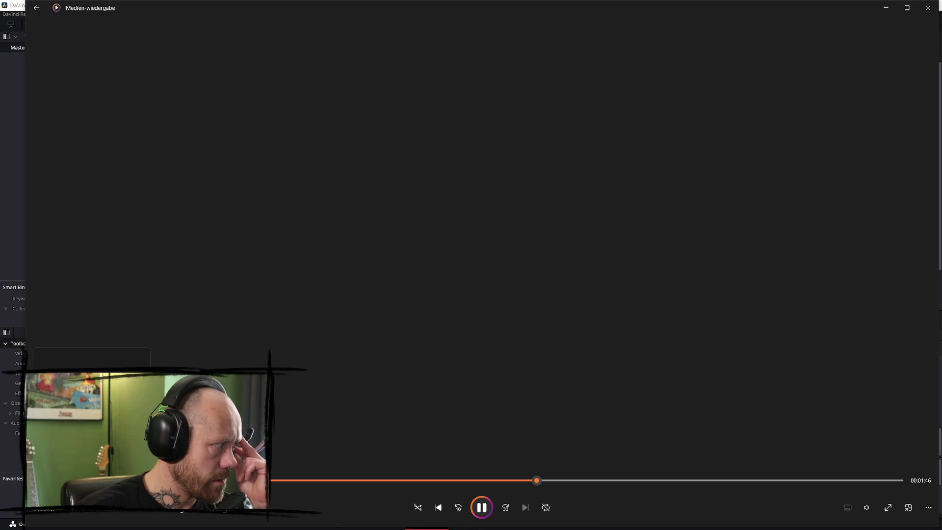
pyautogui.click(927, 7)
pyautogui.moveTo(79, 229); pyautogui.dragTo(133, 290)
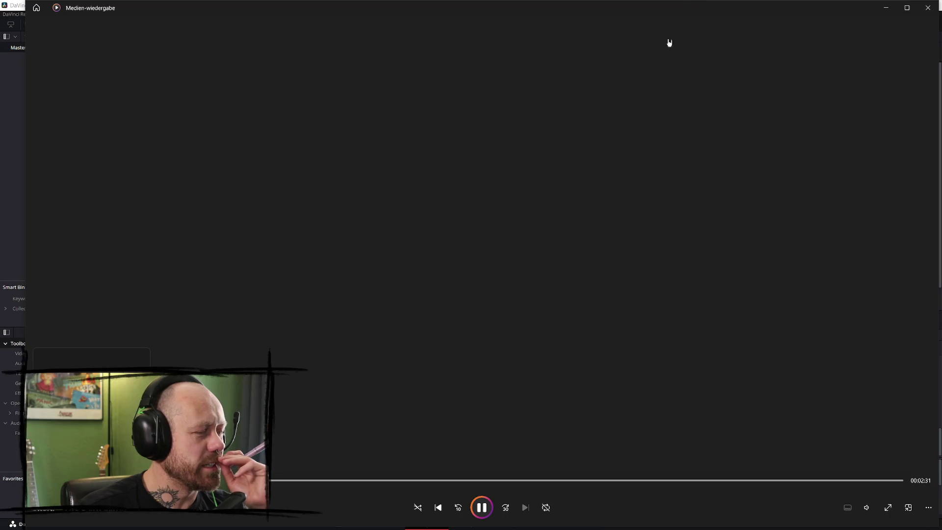
pyautogui.moveTo(669, 43)
pyautogui.mouseDown()
pyautogui.moveTo(576, 80)
pyautogui.moveTo(646, 69)
pyautogui.moveTo(515, 119)
pyautogui.moveTo(180, 52)
pyautogui.mouseUp()
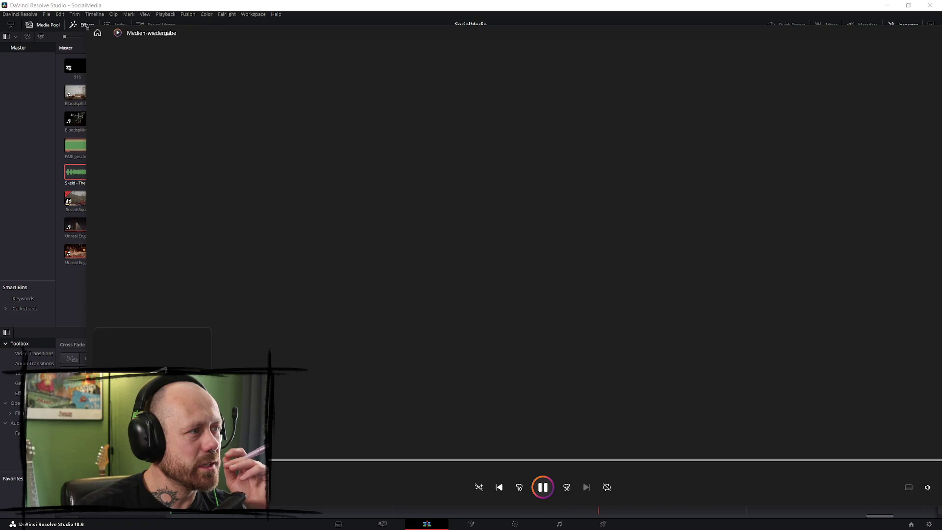
# Shrink the player over the Resolve viewer and sample the current track
pyautogui.moveTo(87, 27); pyautogui.dragTo(448, 214)
pyautogui.moveTo(605, 212)
pyautogui.mouseDown()
pyautogui.moveTo(431, 137)
pyautogui.moveTo(387, 91)
pyautogui.mouseUp()
pyautogui.click(412, 335)
pyautogui.click(772, 90)
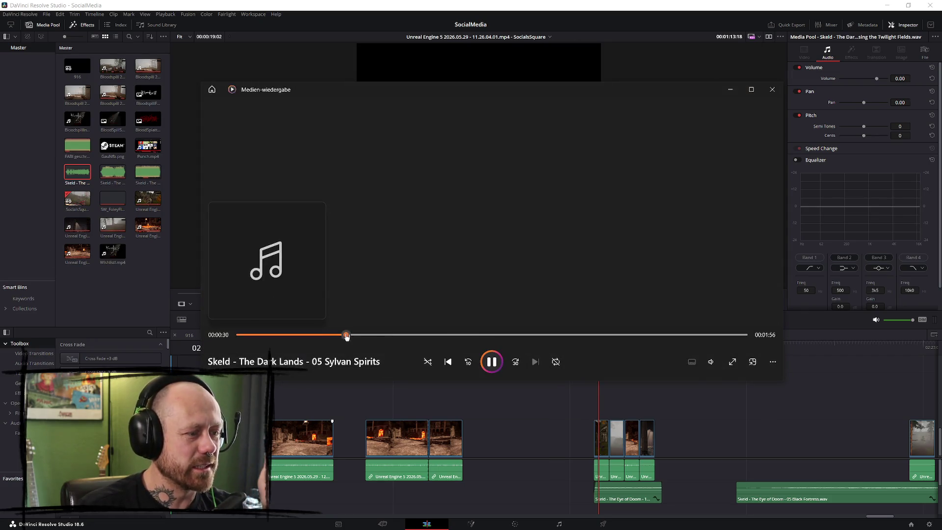
# Sample 05 Sylvan Spirits up to about a minute in and add it to the media pool
pyautogui.click(398, 335)
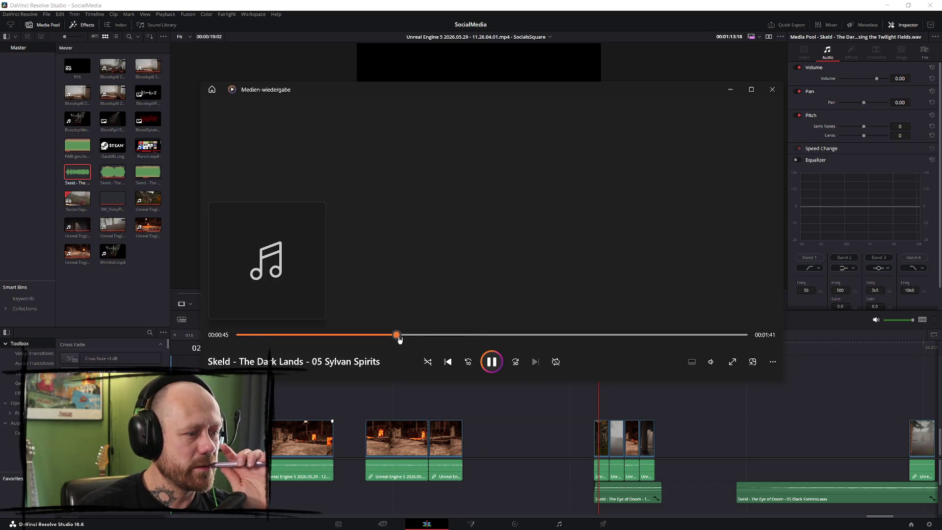
pyautogui.click(420, 334)
pyautogui.click(477, 335)
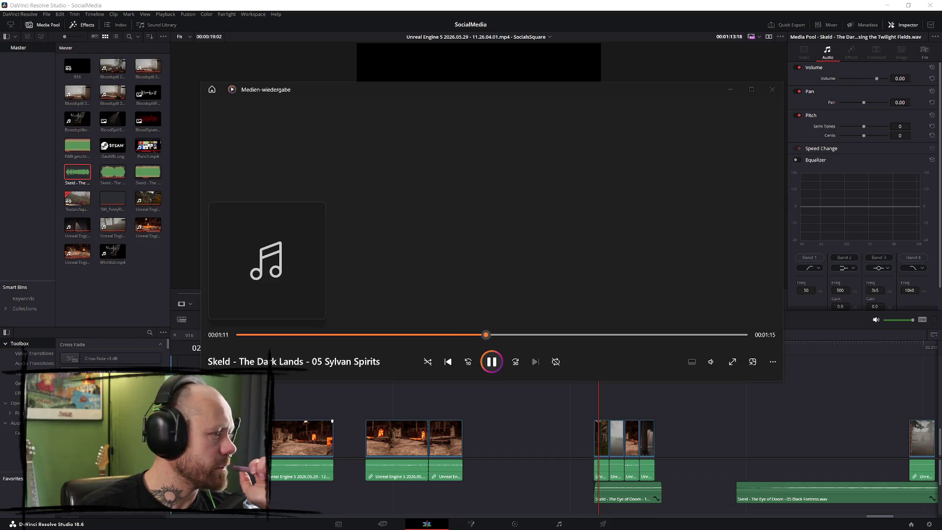
pyautogui.moveTo(5, 290); pyautogui.dragTo(136, 288)
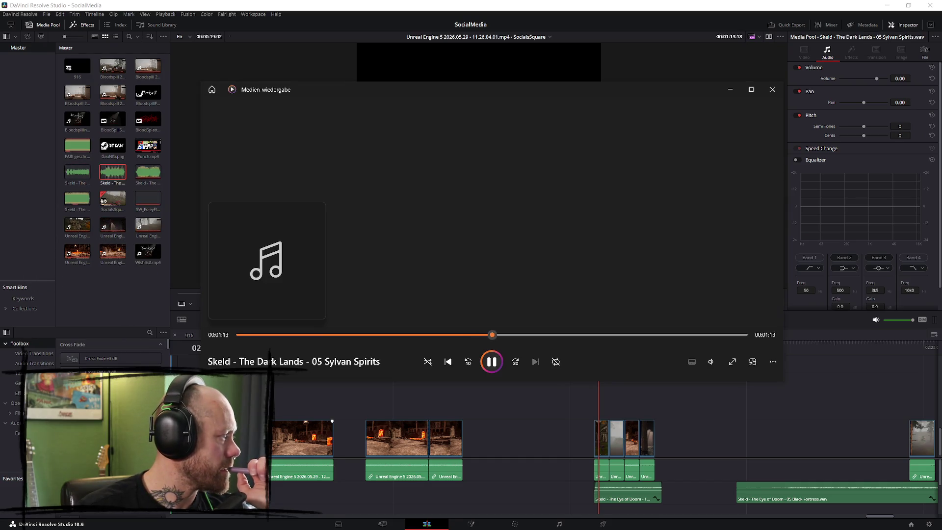
# Sample The Old Village, Mountain Pass and track 08 at several points
pyautogui.click(477, 335)
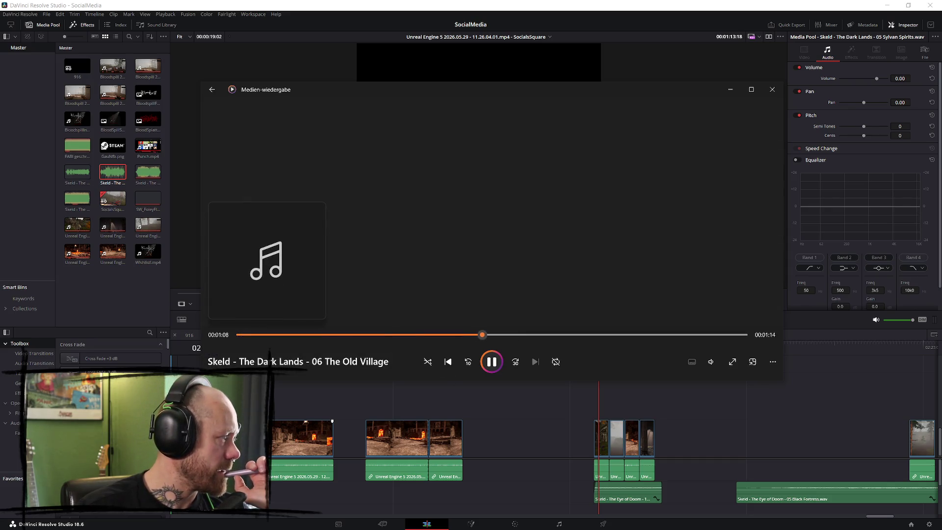
pyautogui.click(341, 334)
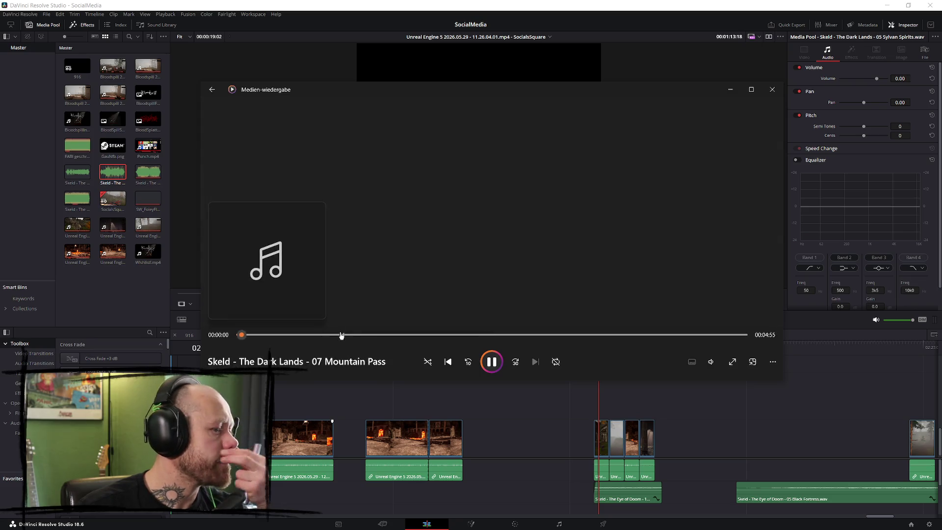
pyautogui.click(371, 336)
pyautogui.click(552, 334)
pyautogui.hotkey('ctrl', 'f')
pyautogui.click(330, 335)
pyautogui.click(423, 334)
pyautogui.click(567, 334)
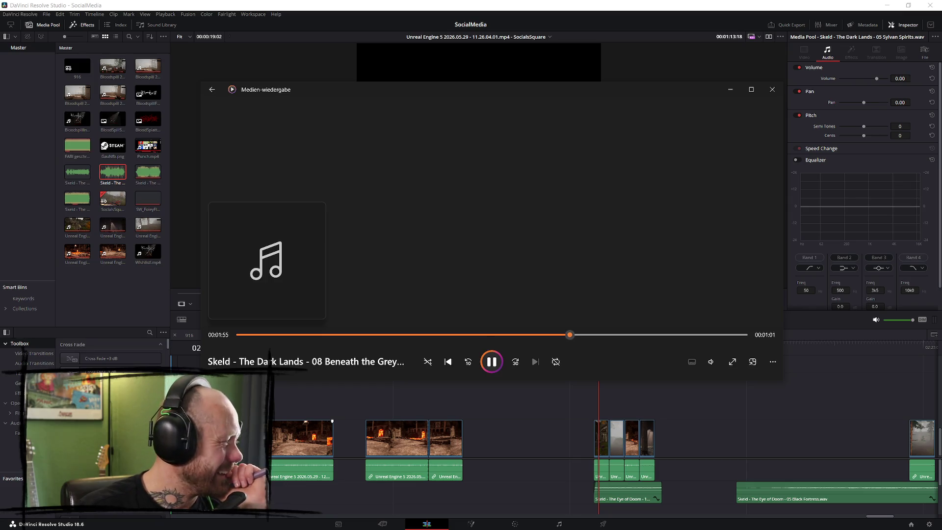
# Skip through Beinhaus and Shadow Forest, sampling later points in each
pyautogui.hotkey('ctrl', 'f')
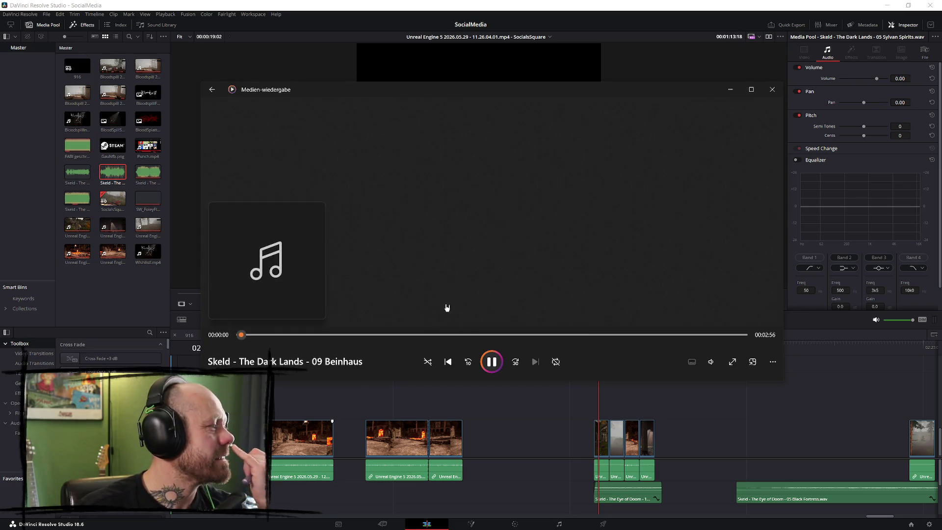
pyautogui.click(336, 335)
pyautogui.click(391, 335)
pyautogui.click(483, 334)
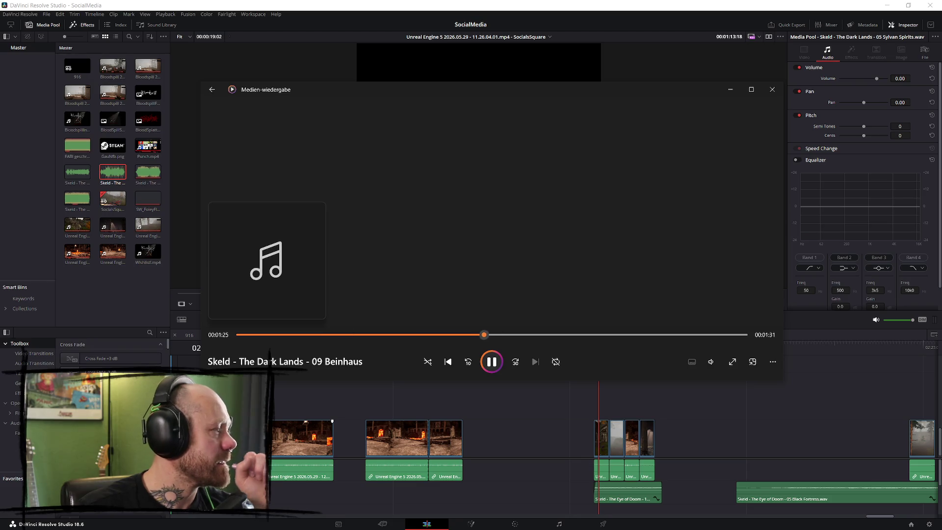
pyautogui.hotkey('ctrl', 'f')
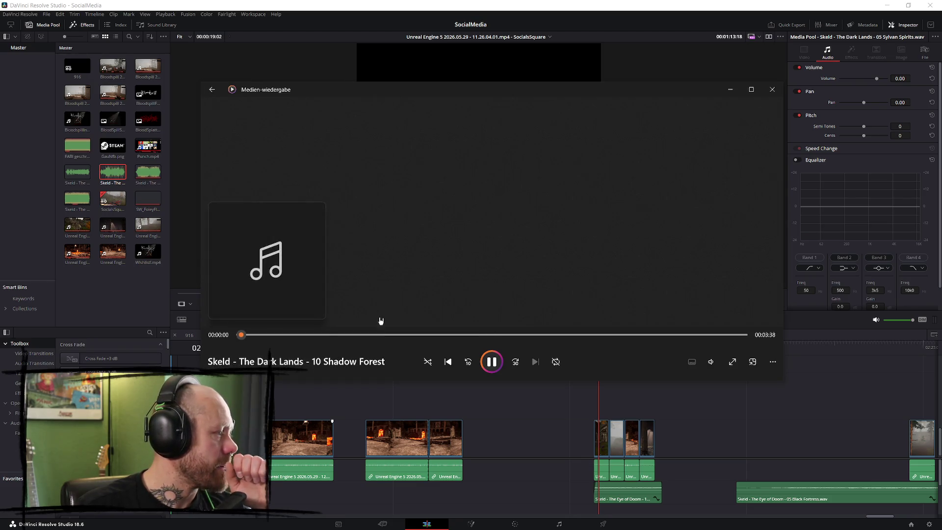
pyautogui.click(332, 335)
pyautogui.click(396, 335)
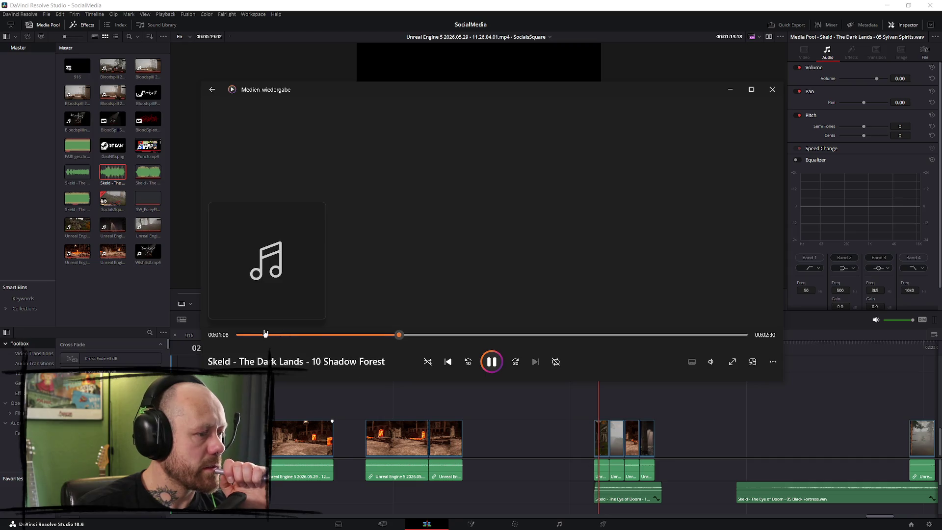
pyautogui.click(501, 334)
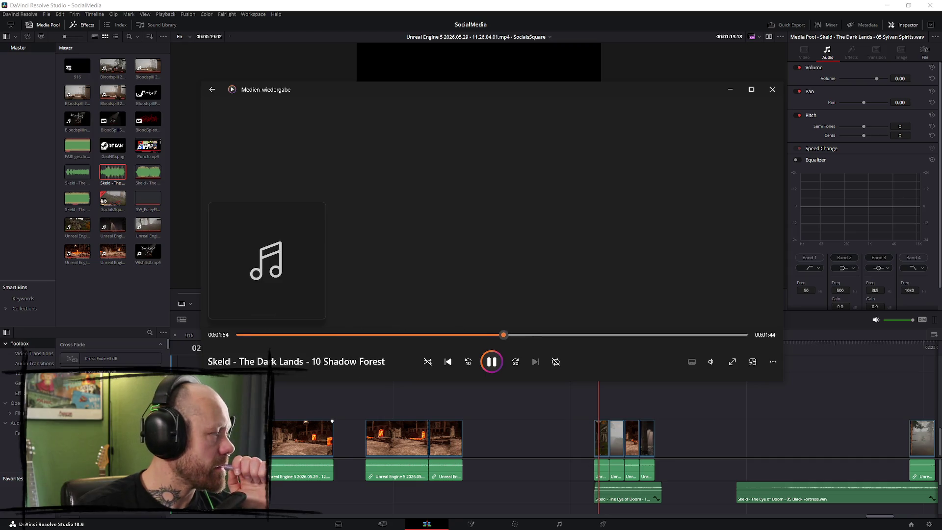
# Skip to 11 Castle Ruins, sample it, and close the player
pyautogui.hotkey('ctrl', 'f')
pyautogui.click(301, 334)
pyautogui.click(377, 334)
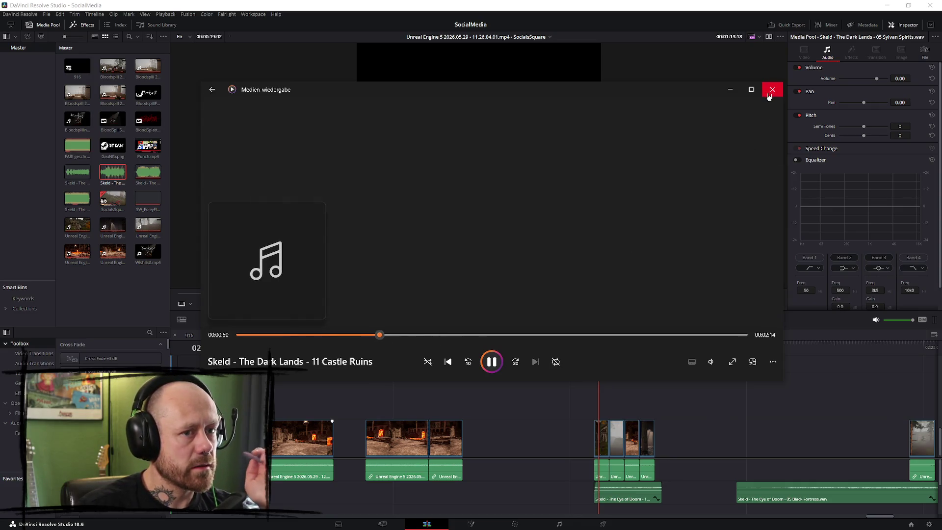
pyautogui.click(772, 89)
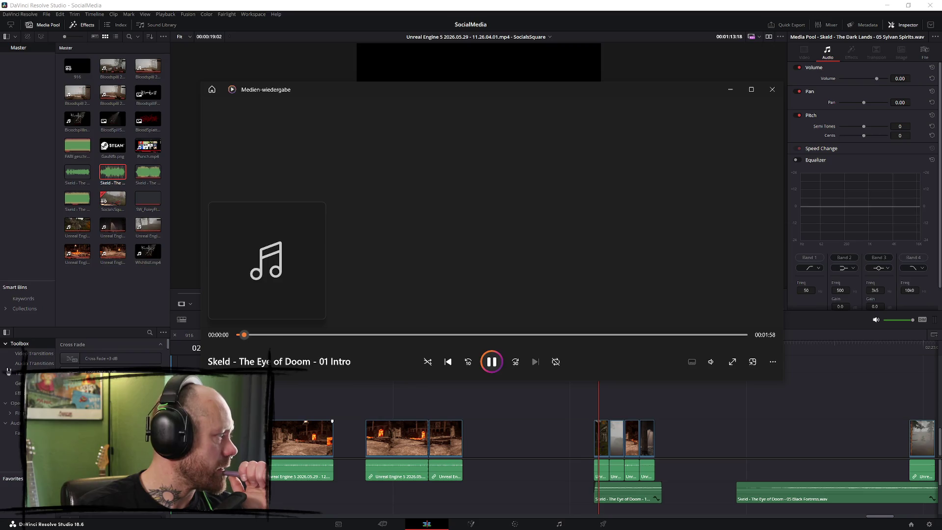
# Skim Intro and Primordial Mist, then sample 03 Achtkantschwert and add it to the media pool
pyautogui.moveTo(370, 334); pyautogui.dragTo(748, 335)
pyautogui.moveTo(284, 334); pyautogui.dragTo(747, 335)
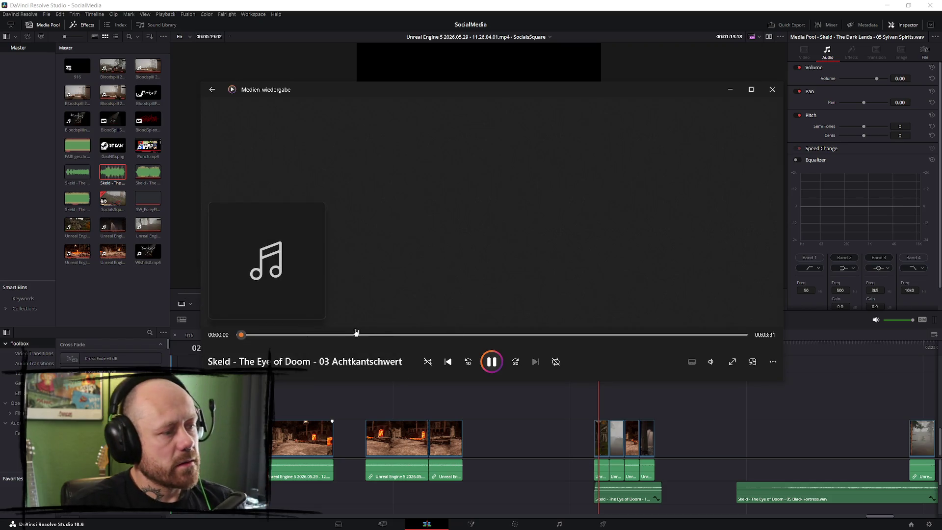
pyautogui.click(328, 338)
pyautogui.moveTo(286, 339); pyautogui.dragTo(326, 338)
pyautogui.click(266, 338)
pyautogui.moveTo(240, 338); pyautogui.dragTo(381, 339)
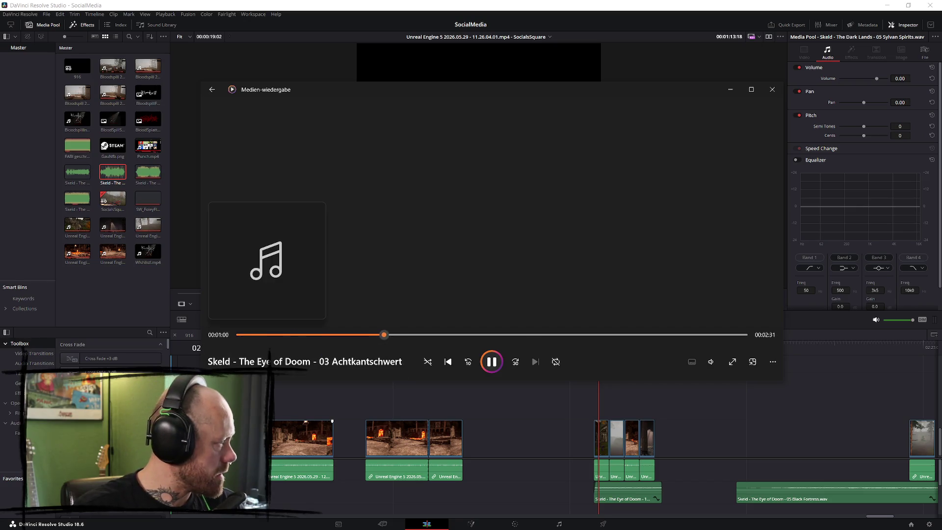
pyautogui.moveTo(56, 259)
pyautogui.mouseDown()
pyautogui.moveTo(126, 286)
pyautogui.moveTo(118, 298)
pyautogui.mouseUp()
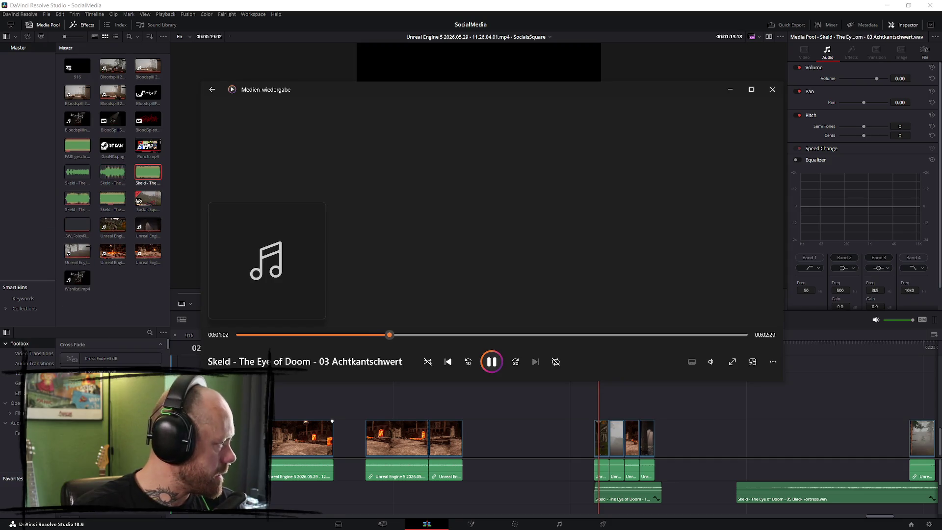
# Sample 04 The Dread of Night and add it to the media pool
pyautogui.moveTo(237, 337); pyautogui.dragTo(451, 339)
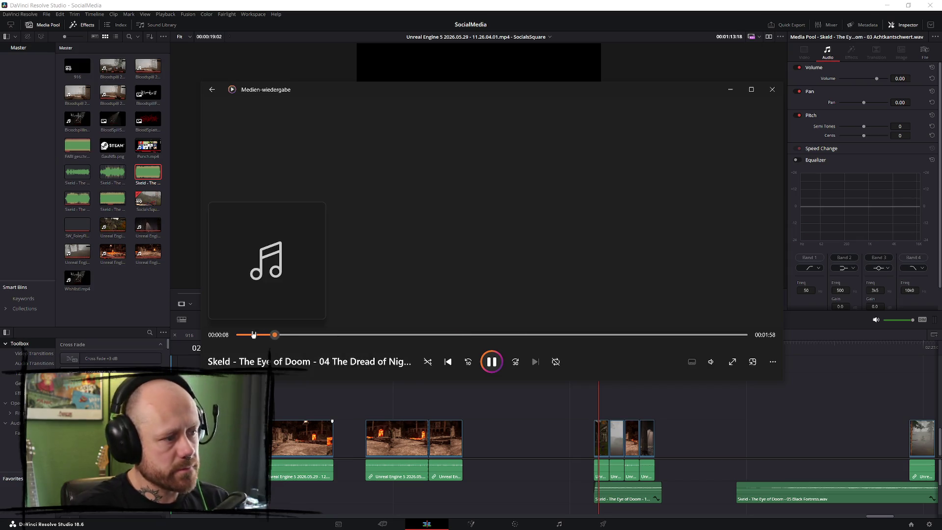
pyautogui.moveTo(305, 336)
pyautogui.mouseDown()
pyautogui.moveTo(467, 335)
pyautogui.moveTo(328, 335)
pyautogui.mouseUp()
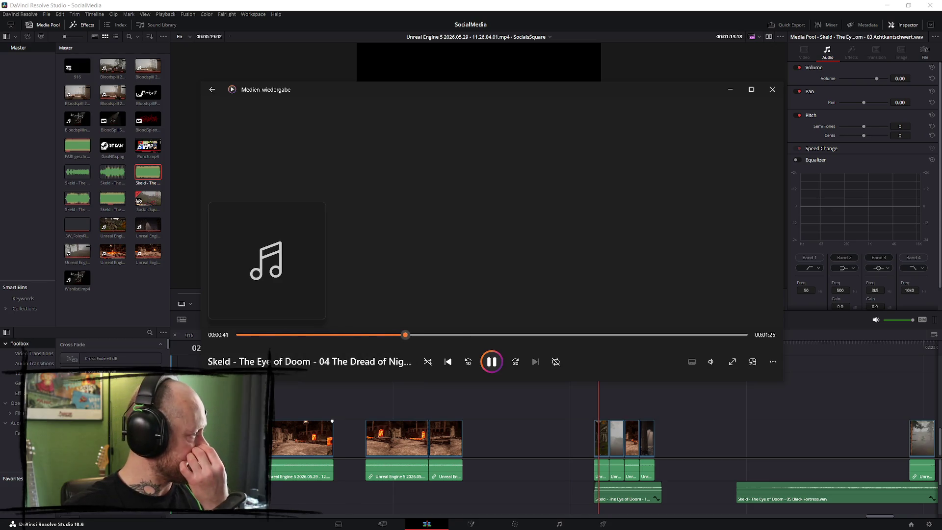
pyautogui.moveTo(84, 221)
pyautogui.mouseDown()
pyautogui.moveTo(125, 259)
pyautogui.moveTo(129, 291)
pyautogui.mouseUp()
# Sample Helliruna, then skip to 07 Burial Mound and scrub through it
pyautogui.hotkey('alt', 'Tab')
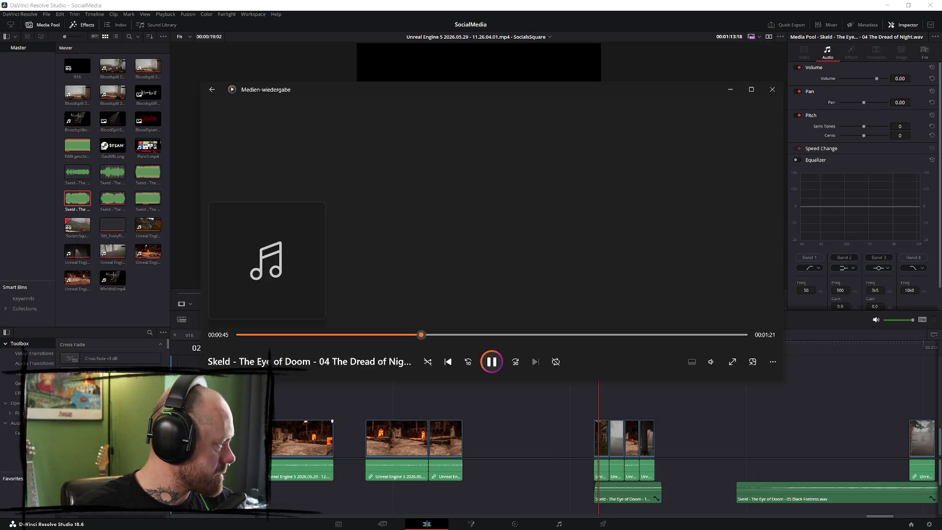
pyautogui.click(286, 335)
pyautogui.click(543, 335)
pyautogui.hotkey('ctrl', 'f')
pyautogui.click(349, 334)
pyautogui.click(428, 334)
pyautogui.click(317, 335)
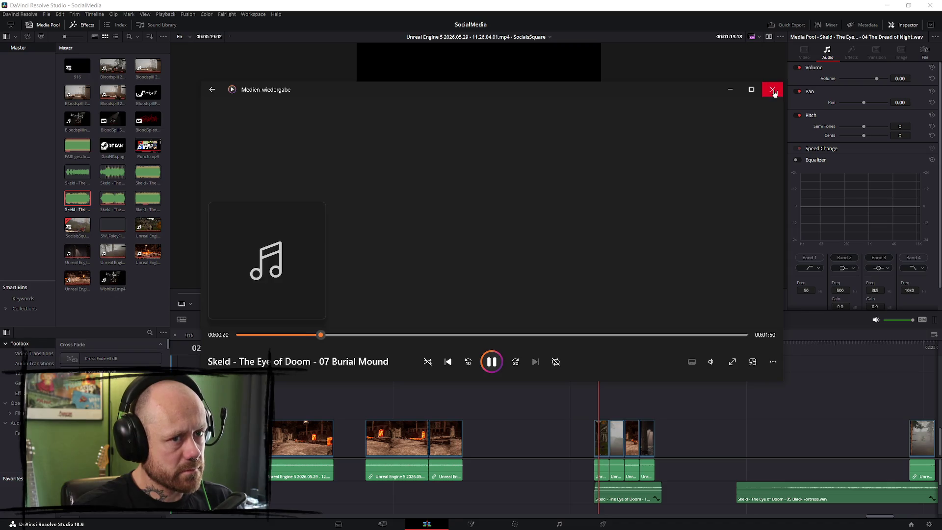
# Add Burial Mound to the media pool and sample In Darkness
pyautogui.moveTo(43, 256)
pyautogui.mouseDown()
pyautogui.moveTo(138, 330)
pyautogui.moveTo(139, 316)
pyautogui.mouseUp()
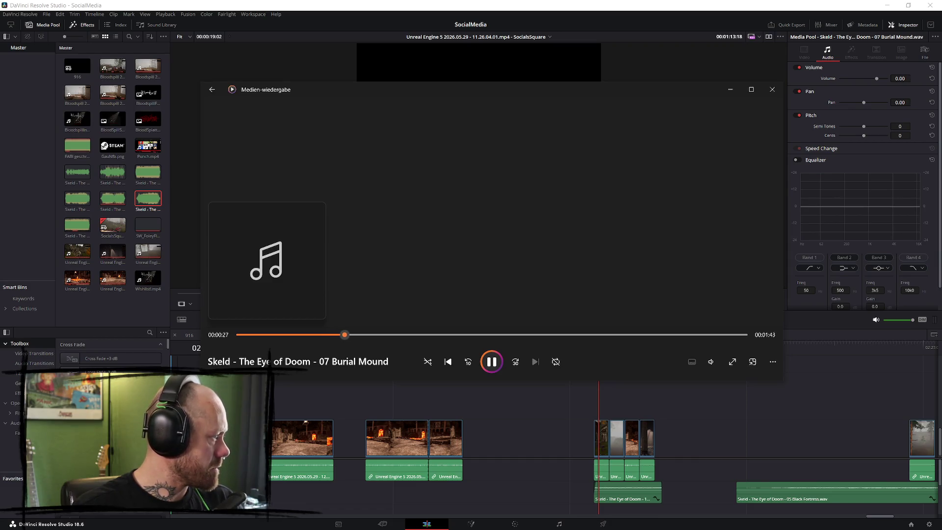
pyautogui.hotkey('ctrl', 'f')
pyautogui.click(416, 334)
pyautogui.click(541, 334)
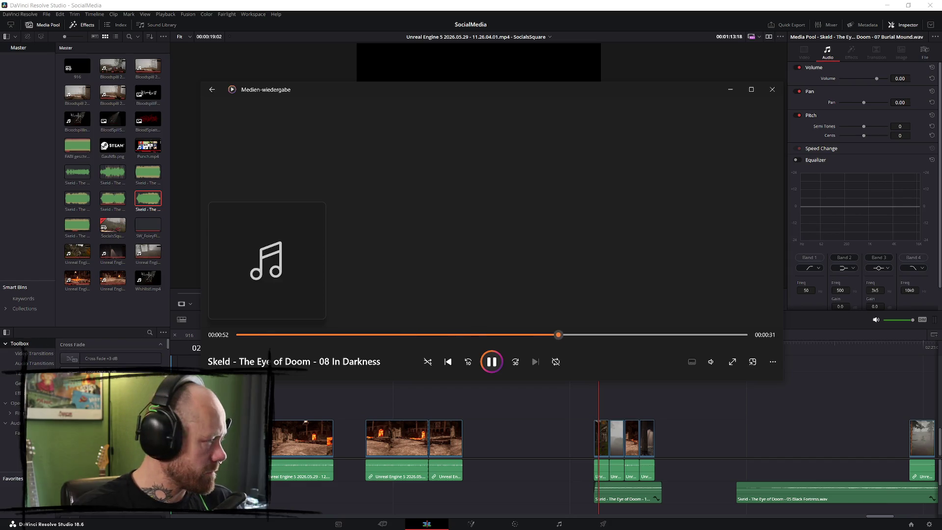
# Scrub back and forth through 09 Echo of Dusk, then skip to 10 Helm of Awe
pyautogui.click(536, 362)
pyautogui.click(315, 334)
pyautogui.click(471, 335)
pyautogui.click(487, 335)
pyautogui.click(583, 335)
pyautogui.click(674, 335)
pyautogui.click(514, 335)
pyautogui.click(407, 335)
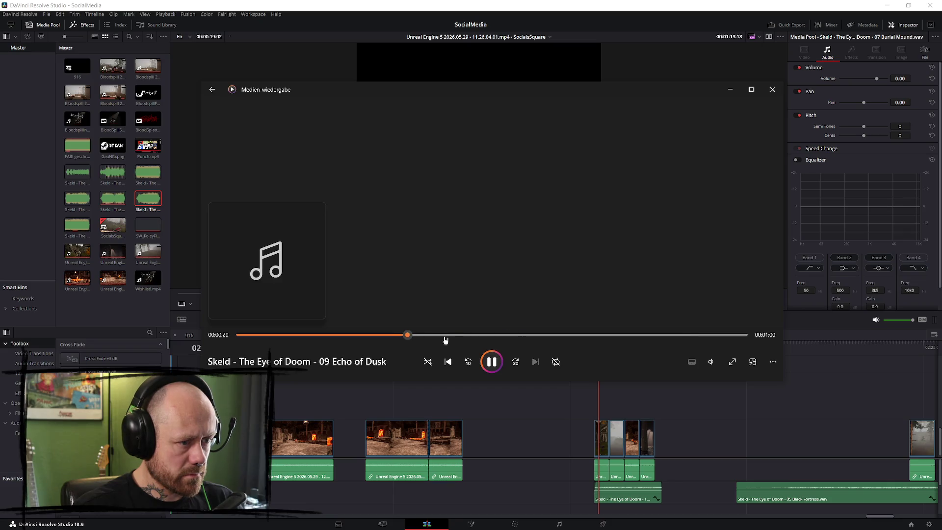
pyautogui.click(243, 335)
pyautogui.click(294, 335)
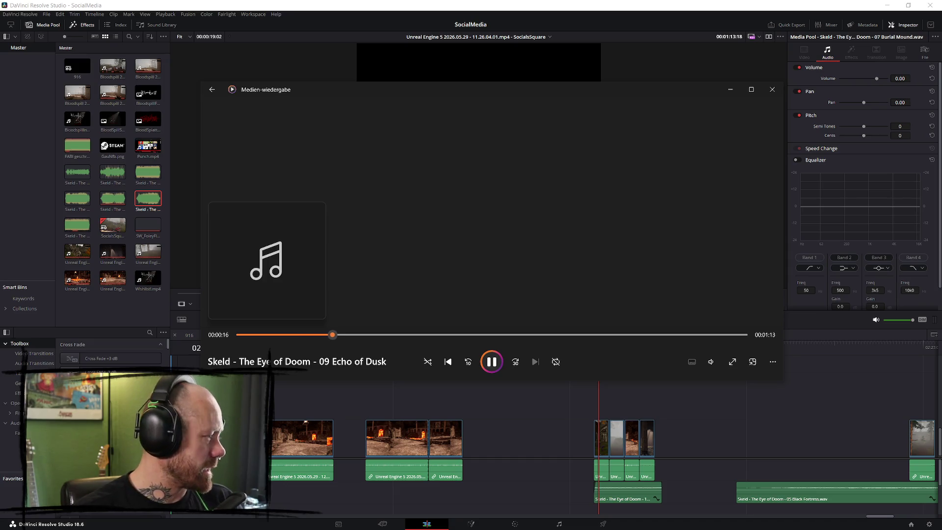
pyautogui.press('XF86AudioNext')
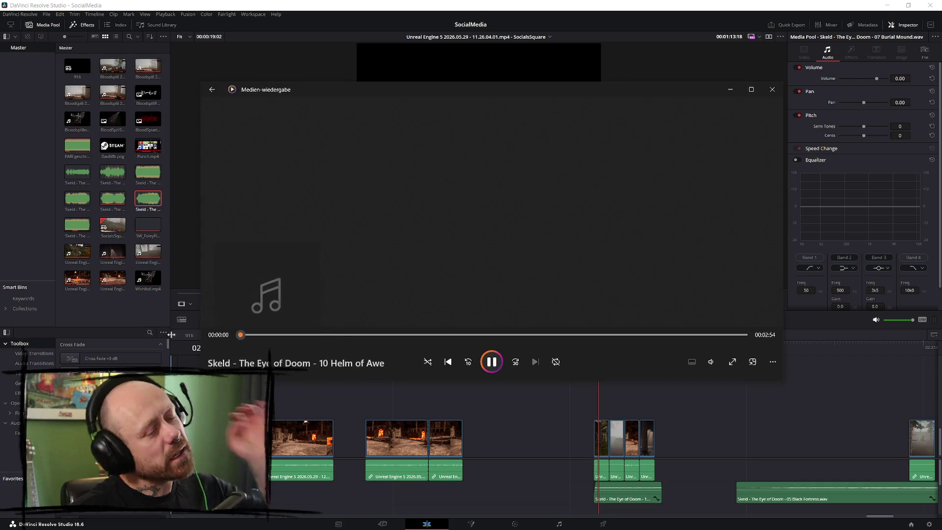
# Pause playback, skip to In Fire, and lower the player volume to 19
pyautogui.rightClick(208, 338)
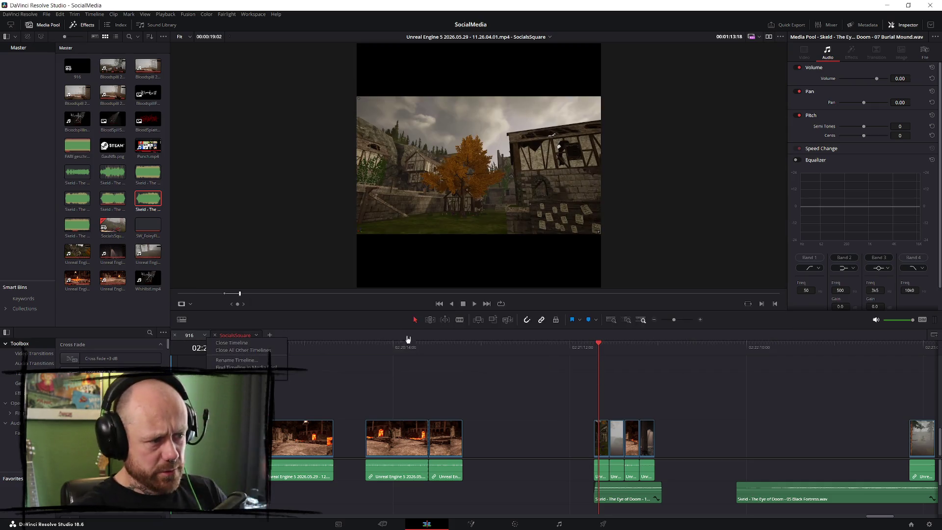
pyautogui.hotkey('alt', 'Tab')
pyautogui.click(368, 335)
pyautogui.press('space')
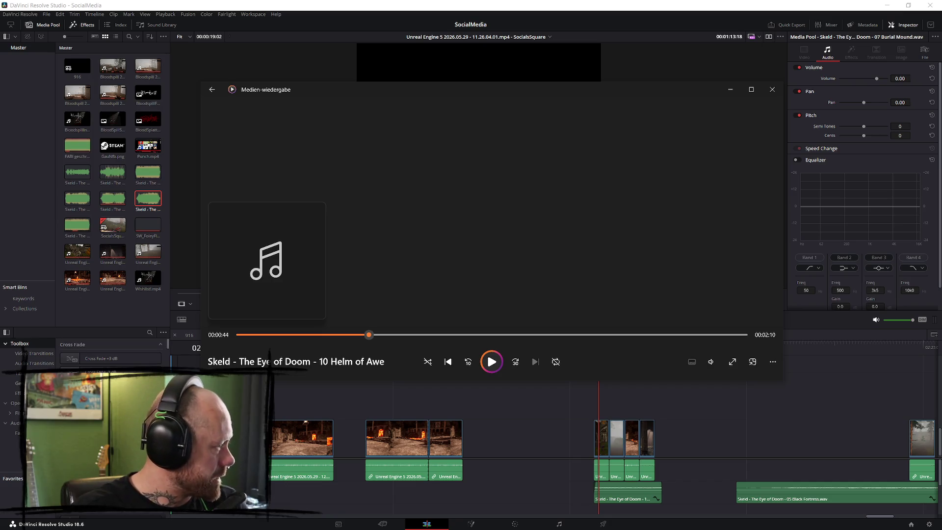
pyautogui.hotkey('ctrl', 'f')
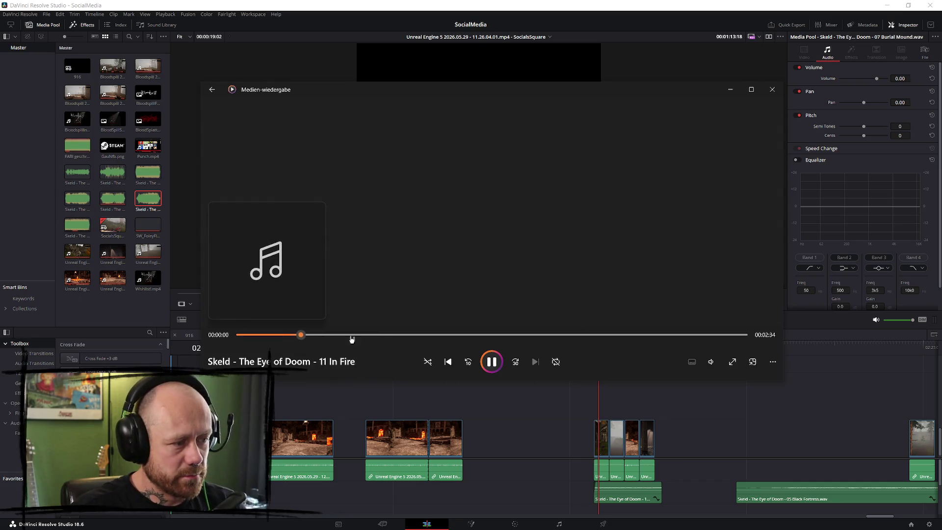
pyautogui.click(710, 362)
pyautogui.moveTo(711, 338); pyautogui.dragTo(690, 340)
# Sample In Fire and the next track, then audition 13 Amulet up to about 0:49
pyautogui.click(493, 335)
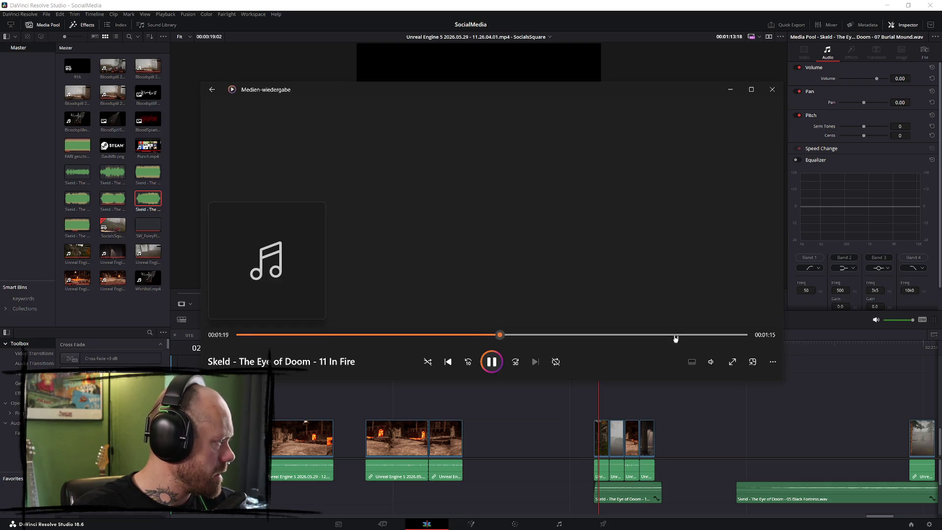
pyautogui.click(355, 335)
pyautogui.moveTo(355, 335)
pyautogui.mouseDown()
pyautogui.moveTo(589, 335)
pyautogui.moveTo(476, 335)
pyautogui.mouseUp()
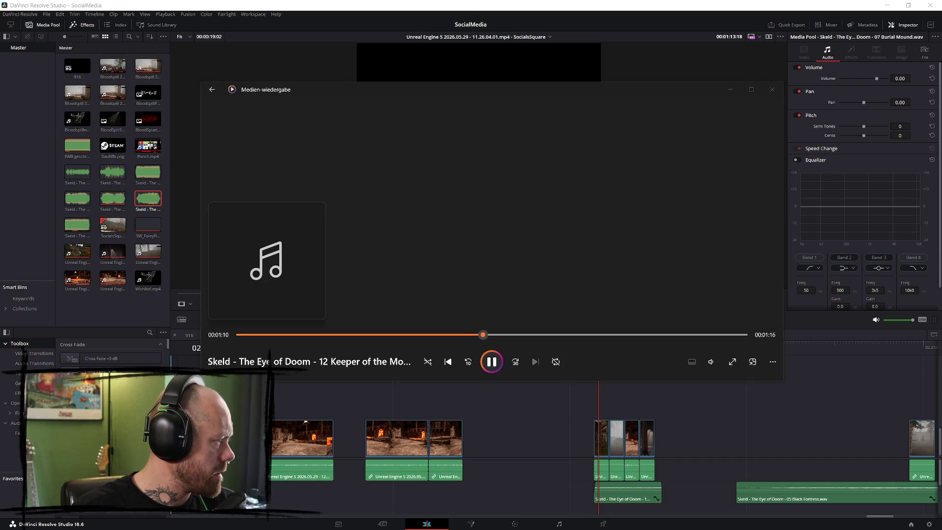
pyautogui.click(305, 335)
pyautogui.click(391, 335)
pyautogui.click(270, 336)
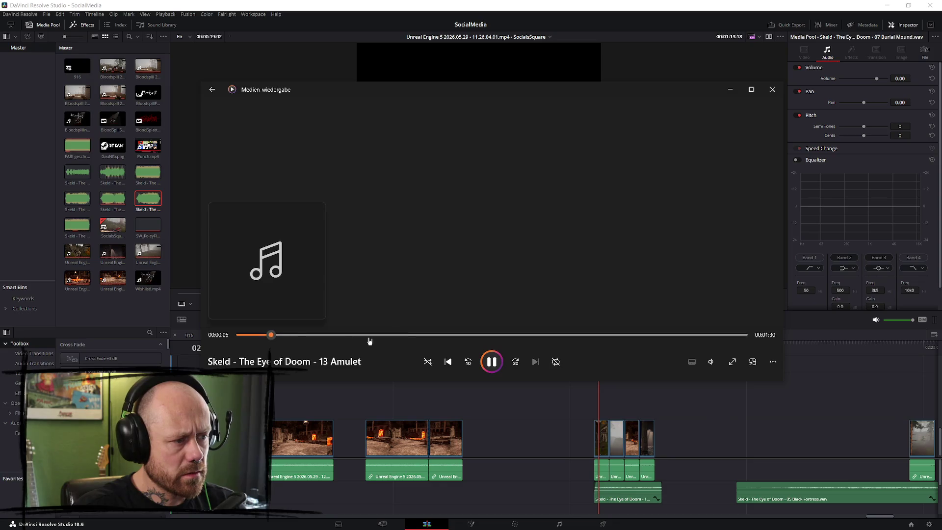
pyautogui.click(316, 336)
pyautogui.click(448, 337)
pyautogui.click(431, 336)
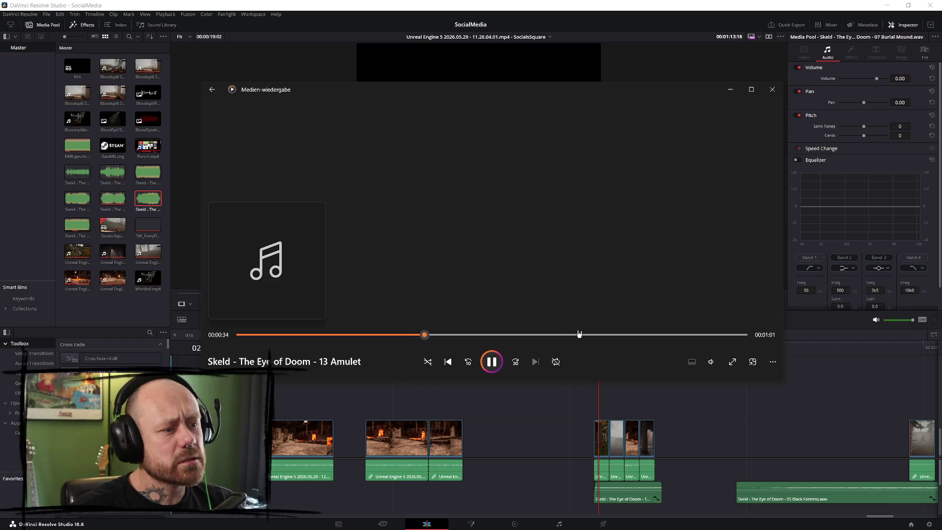
pyautogui.click(492, 336)
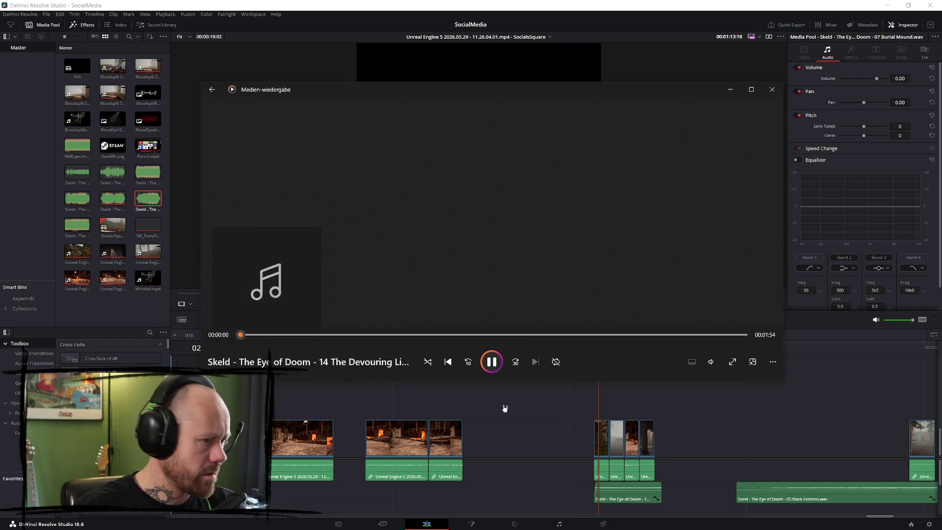
# Sample the next track briefly, close the player, and add Amulet to the media pool
pyautogui.click(291, 336)
pyautogui.click(339, 336)
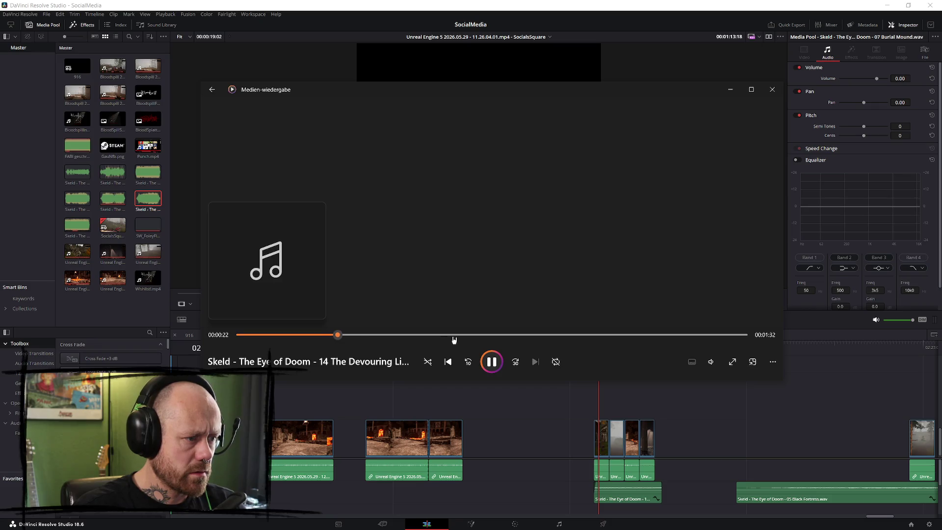
pyautogui.click(773, 91)
pyautogui.moveTo(1, 334)
pyautogui.mouseDown()
pyautogui.moveTo(24, 326)
pyautogui.moveTo(49, 294)
pyautogui.mouseUp()
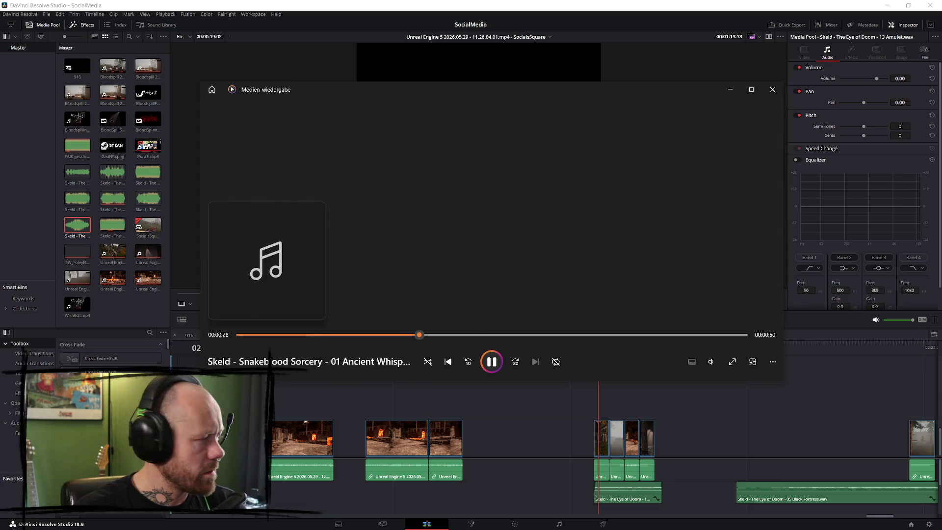
# Sample the first Snakeblood Sorcery tracks, Incantatio I and The Black Crypt
pyautogui.click(280, 335)
pyautogui.click(371, 335)
pyautogui.click(499, 335)
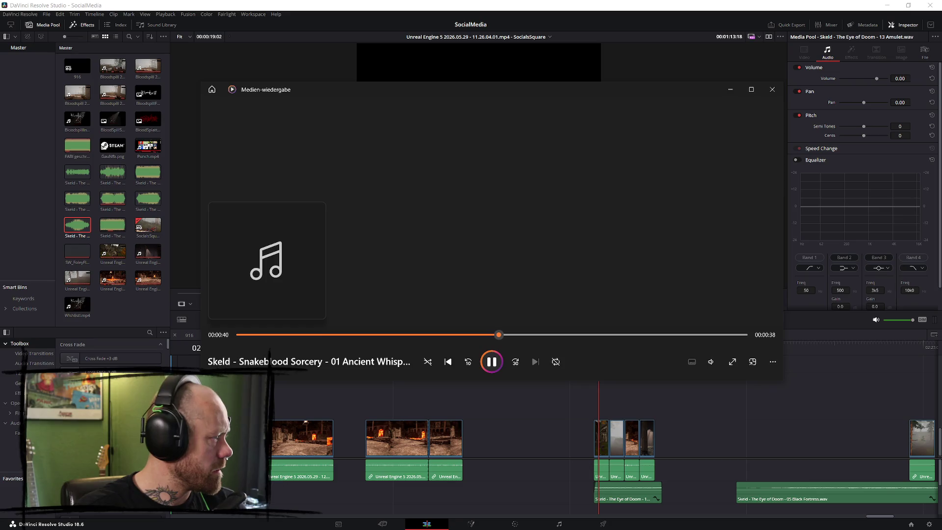
pyautogui.click(341, 335)
pyautogui.click(501, 335)
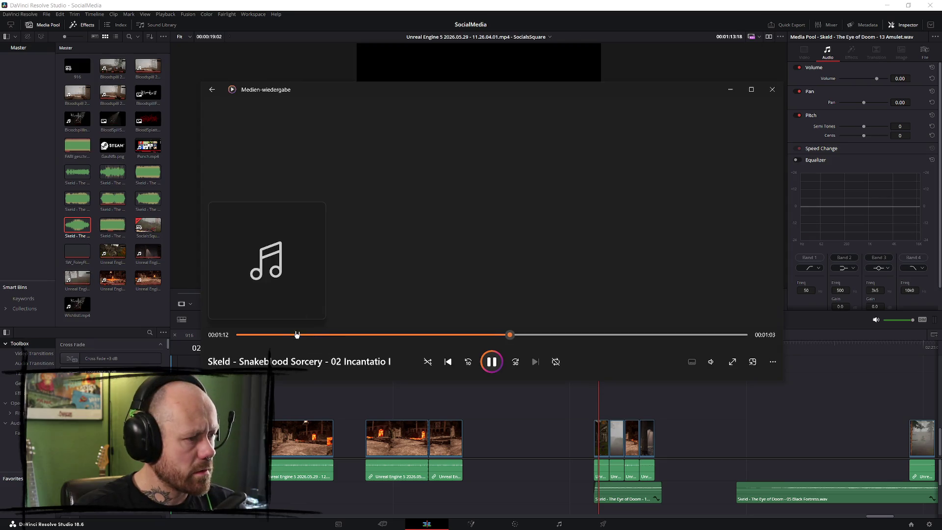
pyautogui.click(336, 335)
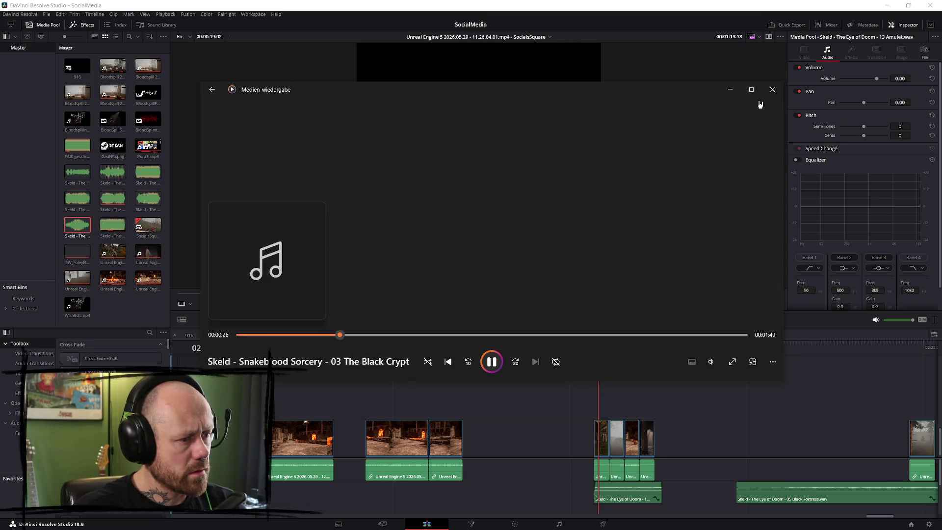
pyautogui.click(772, 90)
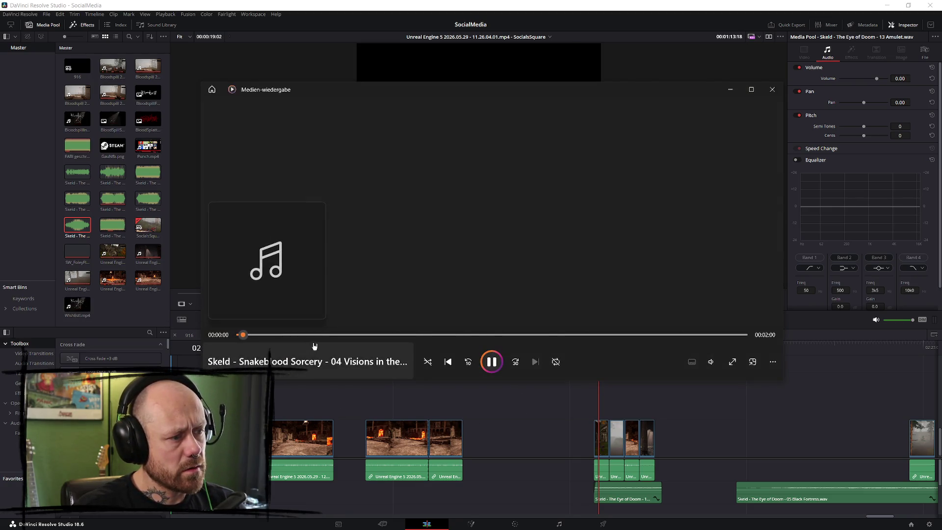
# Sample tracks 04 through 06 and add 05 The Tome of Spells to the media pool
pyautogui.click(493, 335)
pyautogui.click(772, 89)
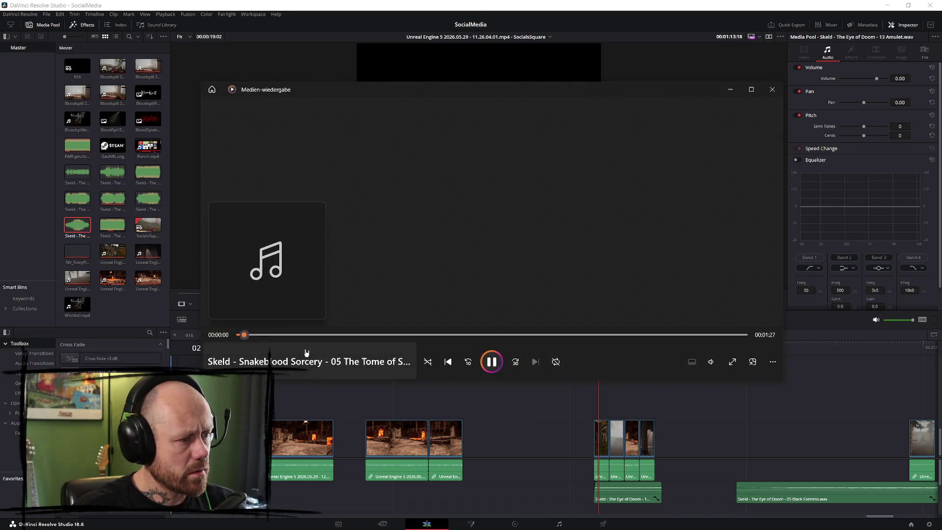
pyautogui.click(296, 335)
pyautogui.click(382, 335)
pyautogui.click(417, 335)
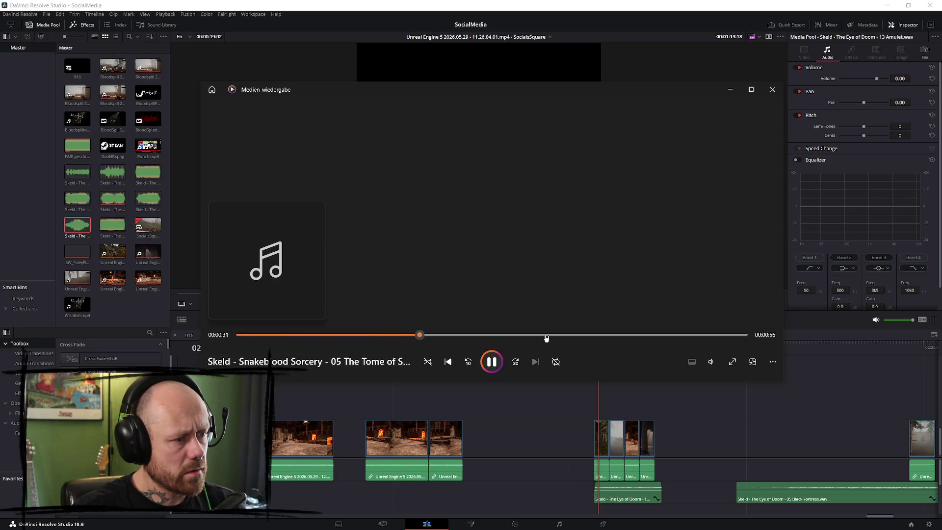
pyautogui.click(521, 336)
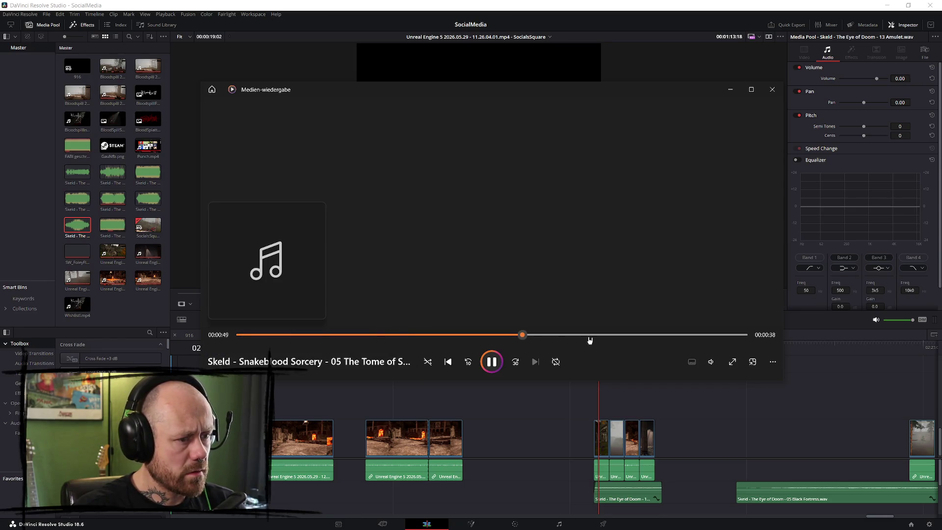
pyautogui.click(774, 91)
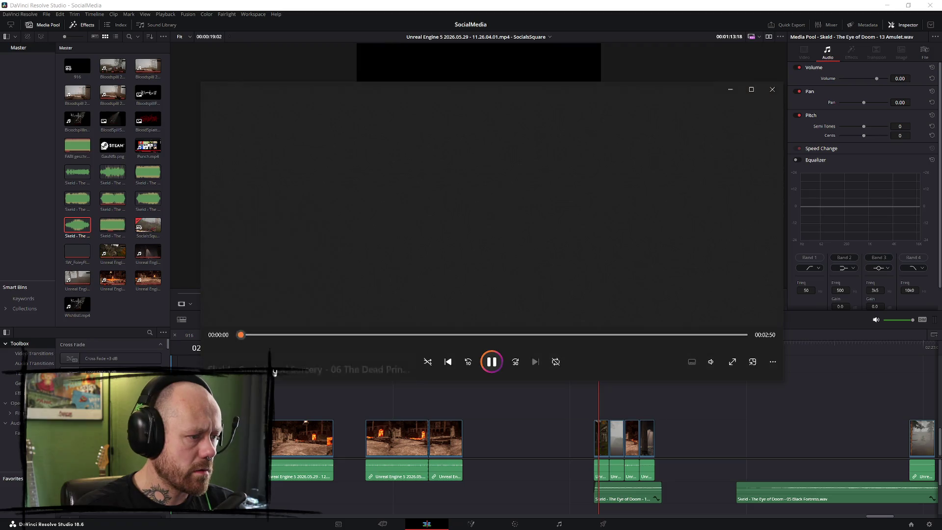
pyautogui.click(457, 335)
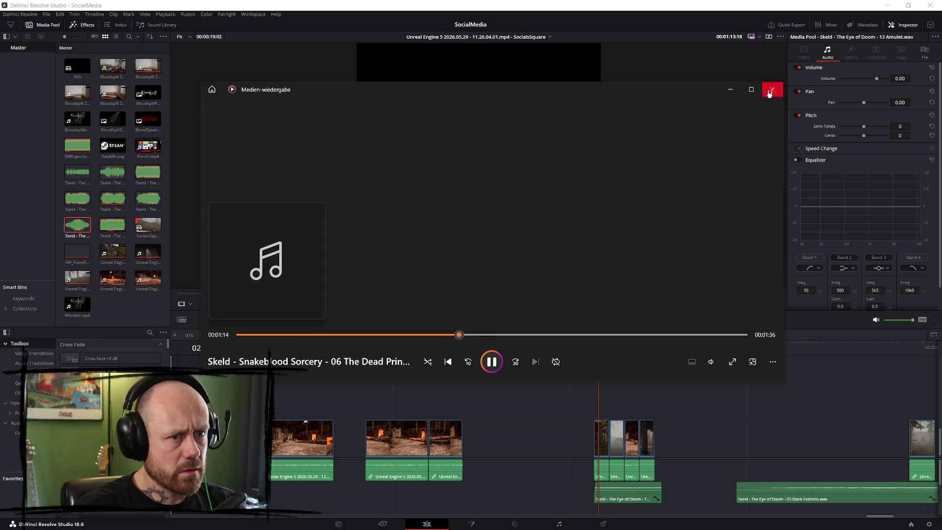
pyautogui.click(771, 90)
pyautogui.moveTo(9, 275)
pyautogui.mouseDown()
pyautogui.moveTo(131, 311)
pyautogui.moveTo(77, 307)
pyautogui.mouseUp()
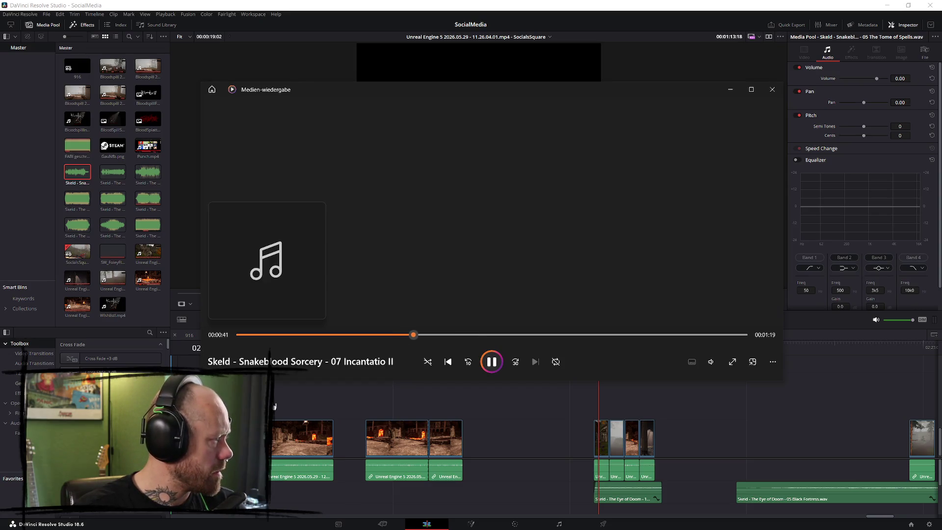
# Sample Fireborn to about 0:32 and add it to the media pool
pyautogui.moveTo(300, 335); pyautogui.dragTo(367, 336)
pyautogui.click(268, 335)
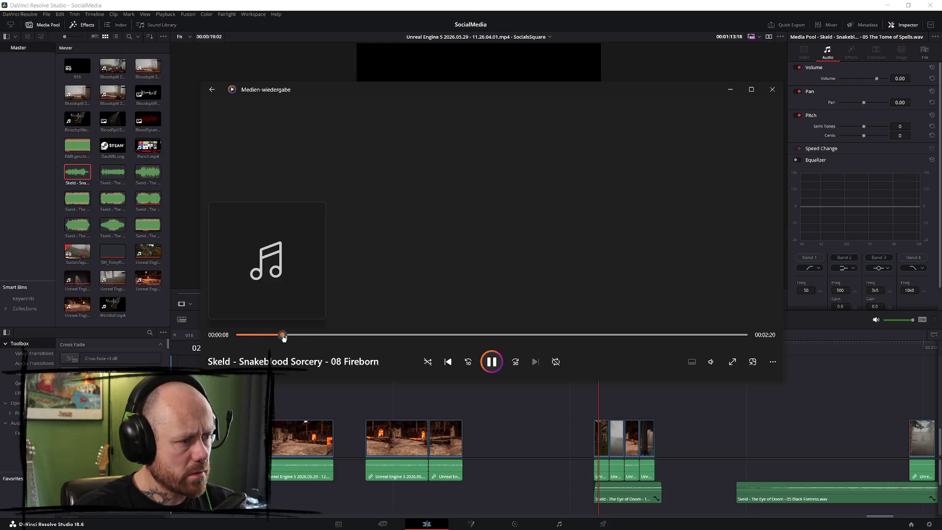
pyautogui.click(244, 334)
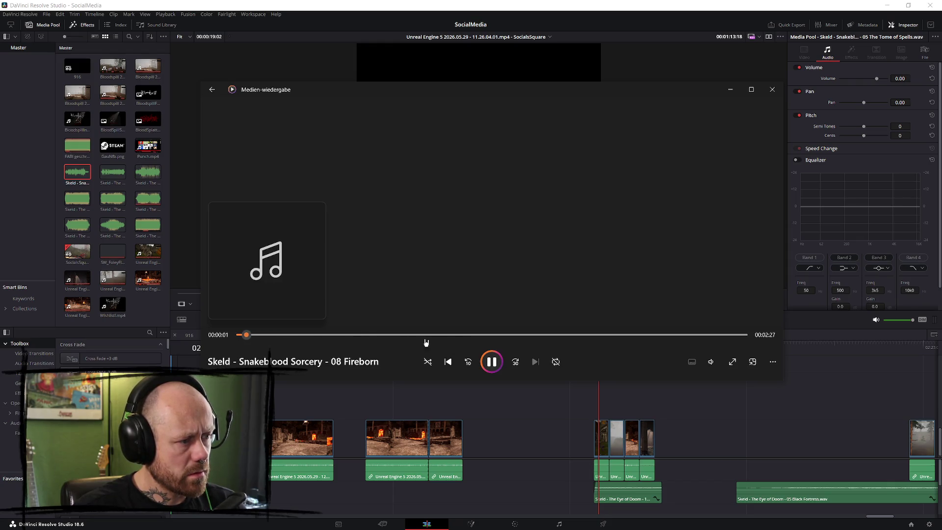
pyautogui.click(279, 335)
pyautogui.click(352, 335)
pyautogui.moveTo(351, 339)
pyautogui.mouseDown()
pyautogui.moveTo(168, 316)
pyautogui.moveTo(174, 311)
pyautogui.moveTo(147, 305)
pyautogui.mouseUp()
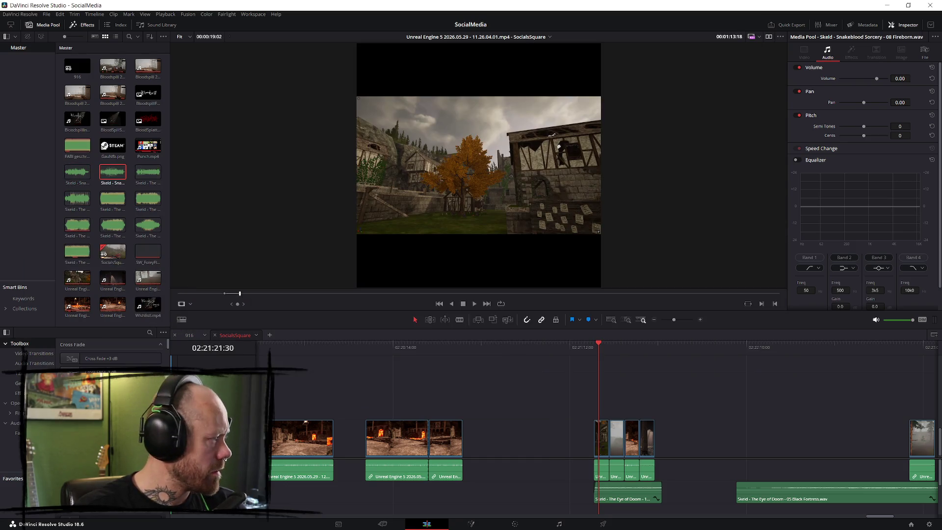
# Skip to Nightfall and Barbarian Sword, sampling each to about 0:29
pyautogui.hotkey('alt', 'Tab')
pyautogui.click(535, 362)
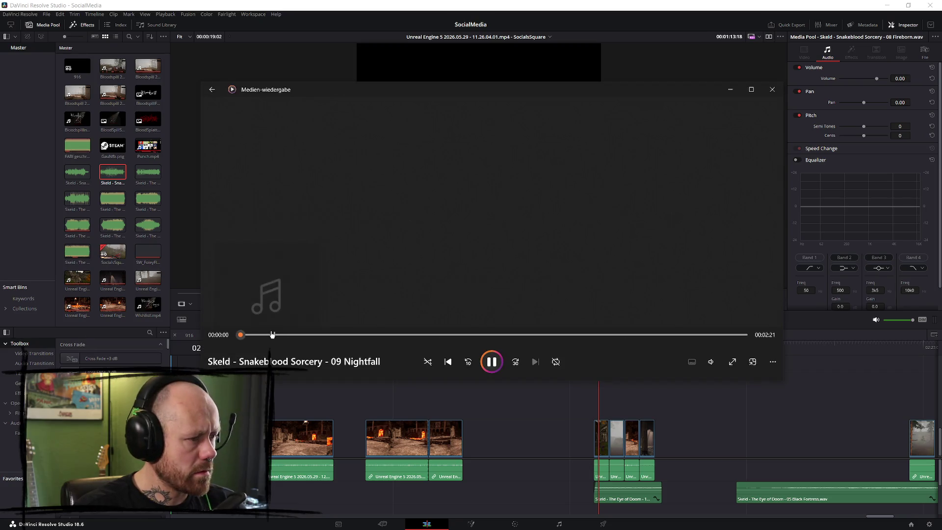
pyautogui.click(436, 335)
pyautogui.click(263, 336)
pyautogui.click(281, 335)
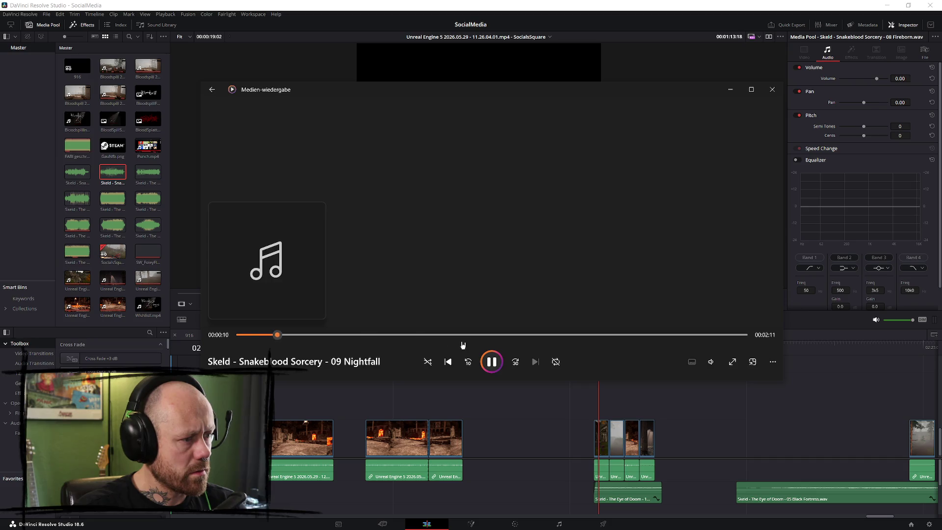
pyautogui.click(535, 362)
pyautogui.click(292, 336)
pyautogui.click(346, 336)
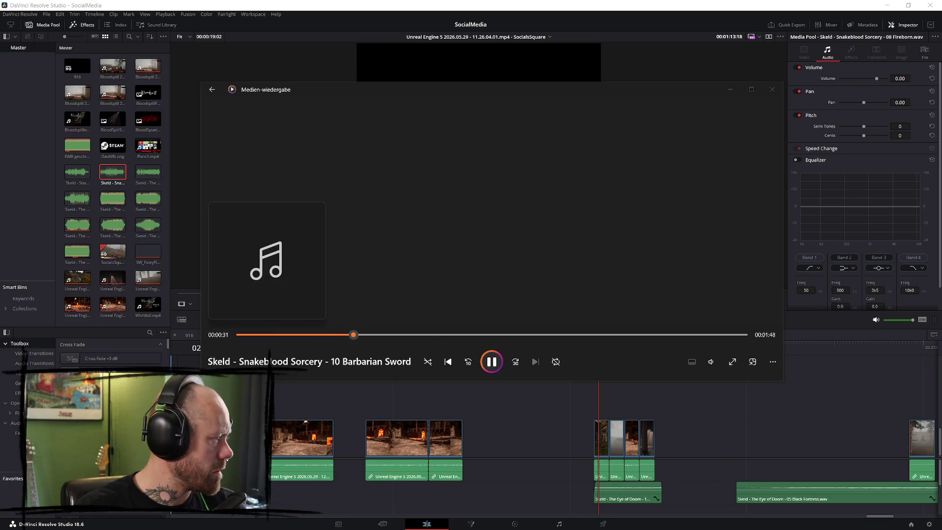
# Skip through Earth Elemental to 12 Incantatio III, sampling it up to about 1:11
pyautogui.hotkey('ctrl', 'f')
pyautogui.click(263, 336)
pyautogui.click(347, 335)
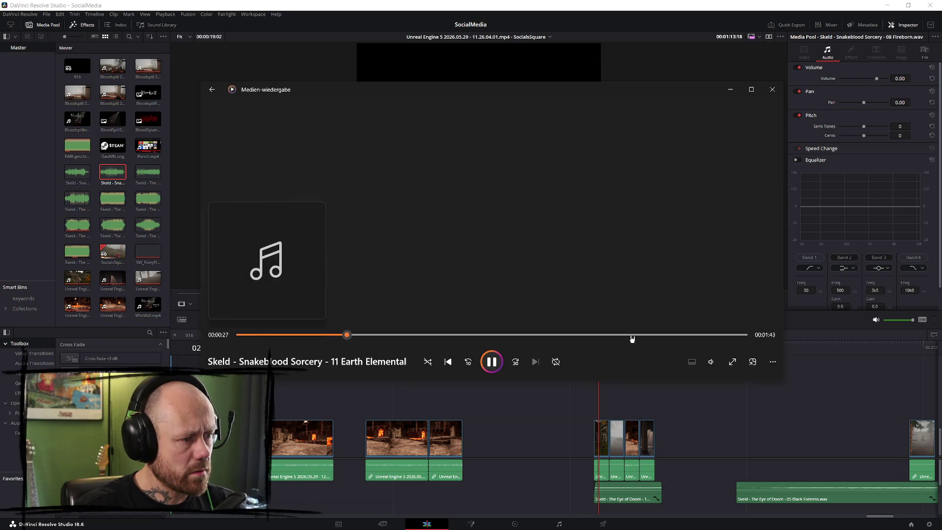
pyautogui.hotkey('ctrl', 'f')
pyautogui.click(269, 336)
pyautogui.click(342, 336)
pyautogui.click(543, 335)
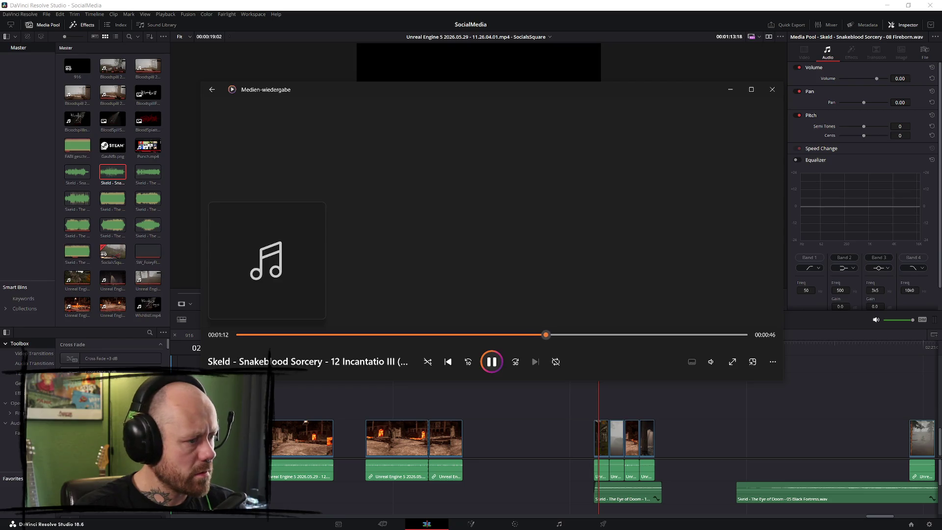
# Audition Reflections and album track 14 by jumping through each to about 1:21
pyautogui.hotkey('ctrl', 'f')
pyautogui.click(279, 335)
pyautogui.click(358, 335)
pyautogui.click(477, 335)
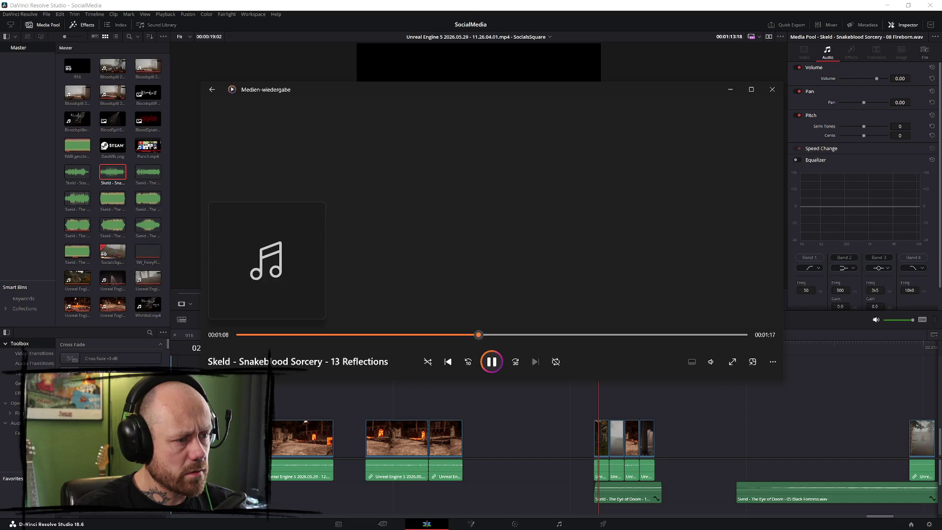
pyautogui.hotkey('ctrl', 'f')
pyautogui.click(267, 335)
pyautogui.click(301, 335)
pyautogui.click(312, 335)
pyautogui.click(512, 335)
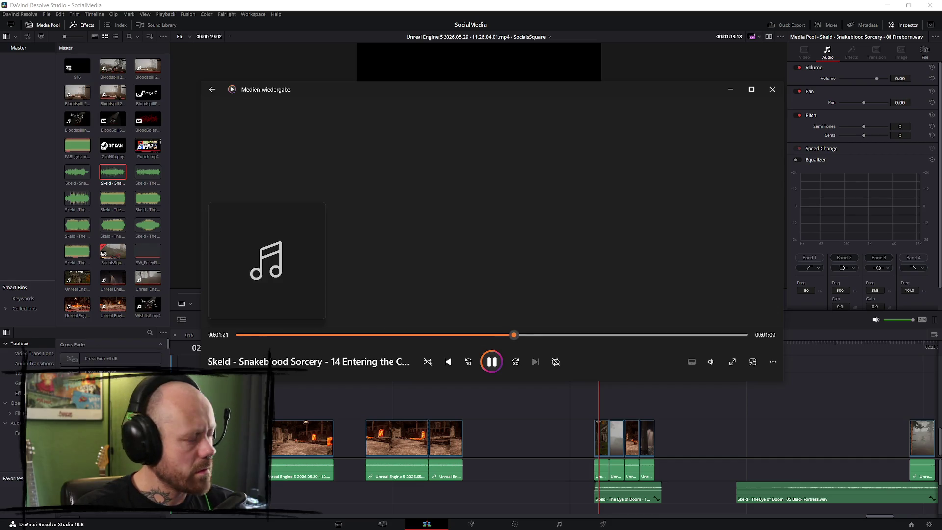
pyautogui.click(531, 335)
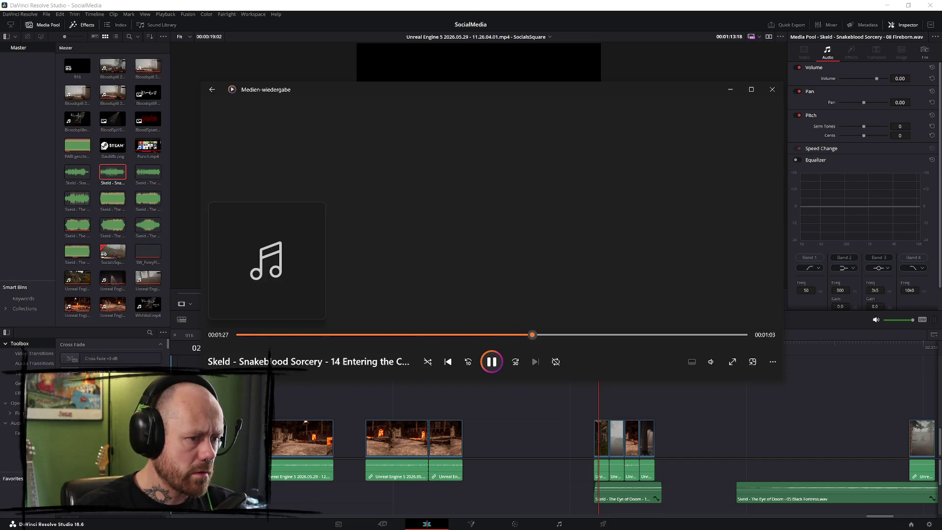
# Skip to The Princess and sample it at several points up to about 0:59
pyautogui.click(294, 336)
pyautogui.click(241, 335)
pyautogui.click(275, 335)
pyautogui.click(343, 335)
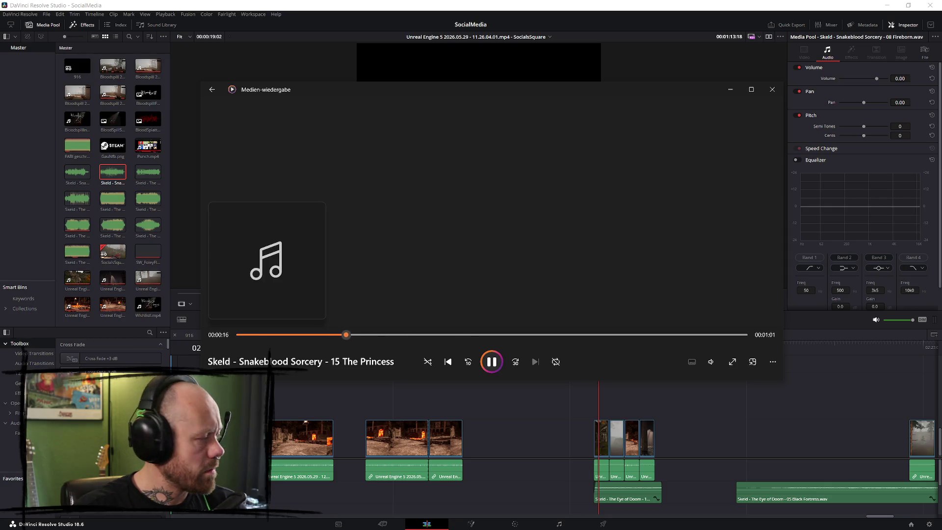
pyautogui.click(503, 335)
pyautogui.click(628, 335)
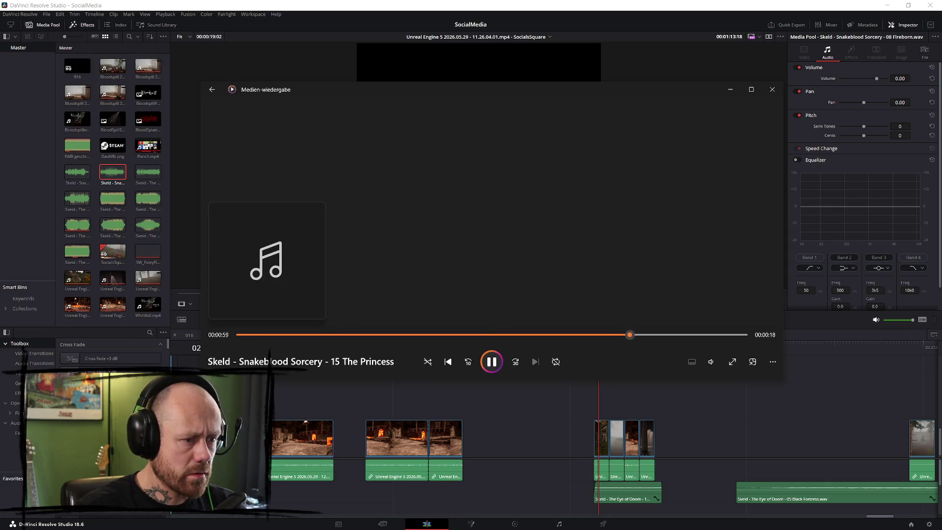
# Skip to track 16, Sigil of the new Dawn, restart it and scrub to 0:52
pyautogui.click(334, 334)
pyautogui.click(522, 335)
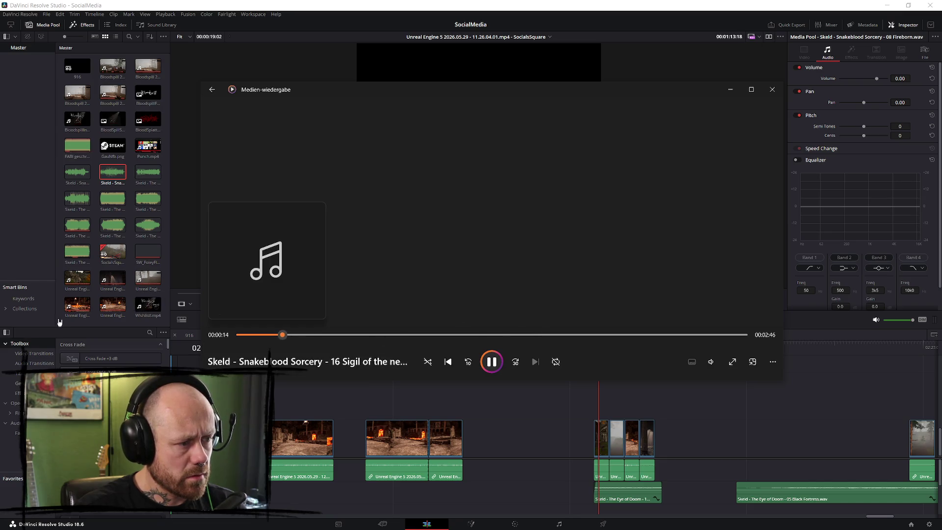
pyautogui.click(248, 338)
pyautogui.moveTo(269, 339); pyautogui.dragTo(432, 339)
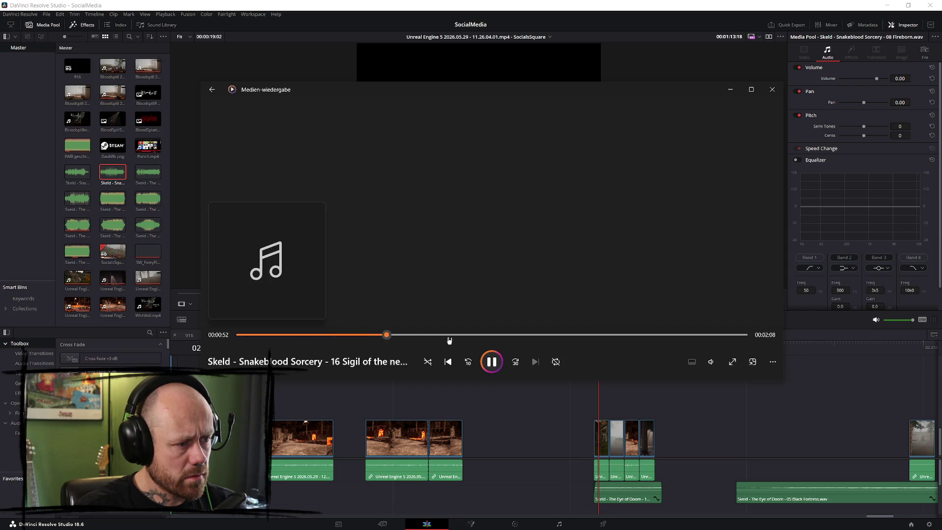
# Add Sigil of the new Dawn to the Resolve media pool and close the music player
pyautogui.moveTo(123, 304); pyautogui.dragTo(105, 275)
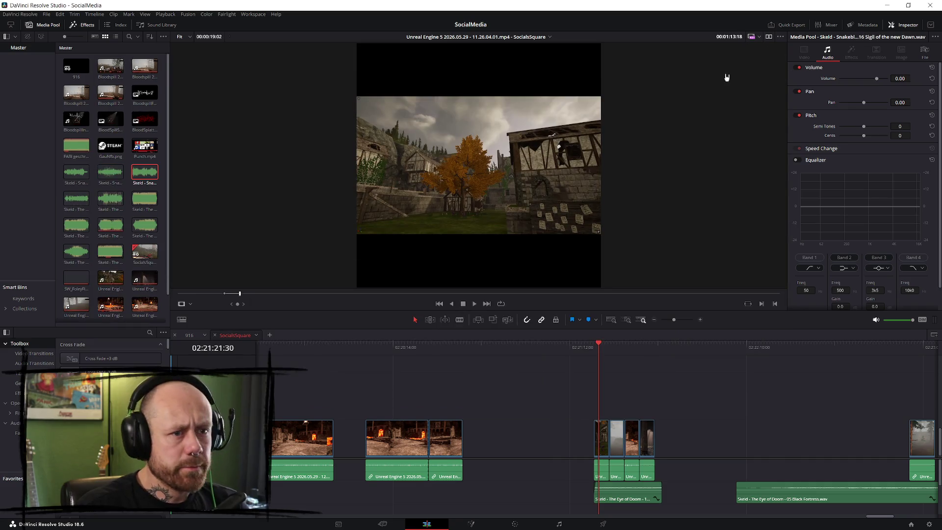
pyautogui.hotkey('alt', 'Tab')
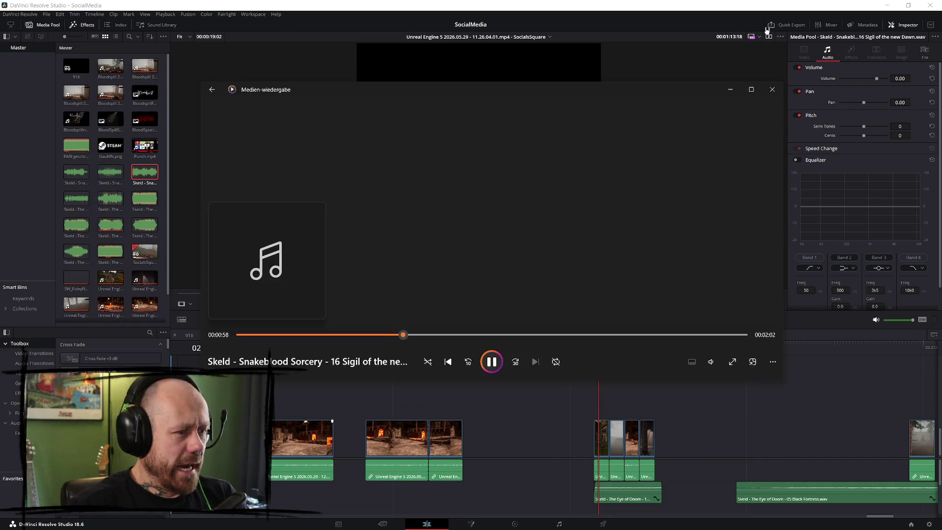
pyautogui.click(772, 89)
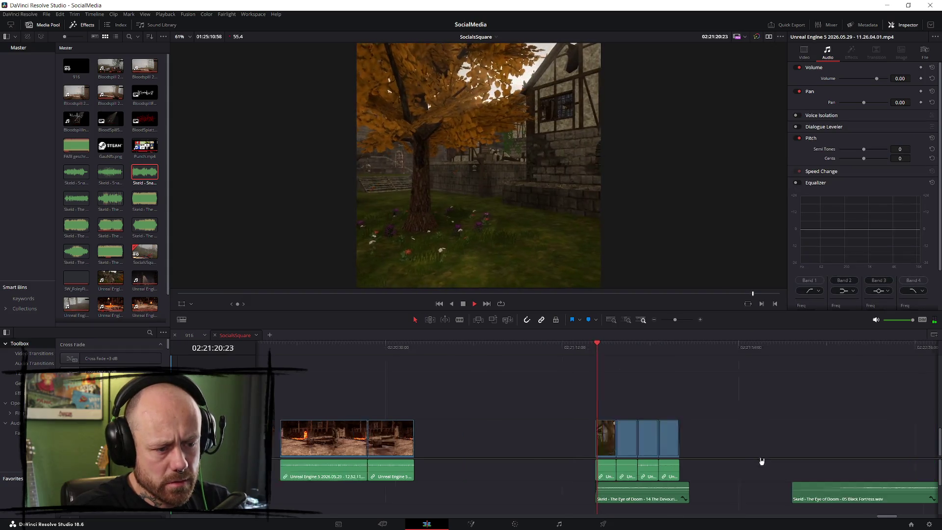
# Drag the Eye of Doom clip's right edge left to end with the final Unreal Engine clips, then stop playback
pyautogui.scroll(2, 760, 460)
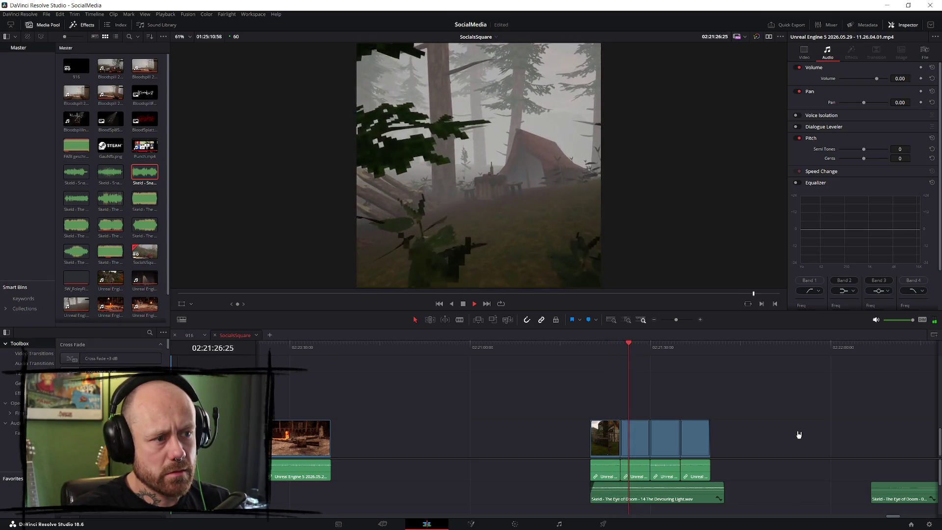
pyautogui.moveTo(687, 490)
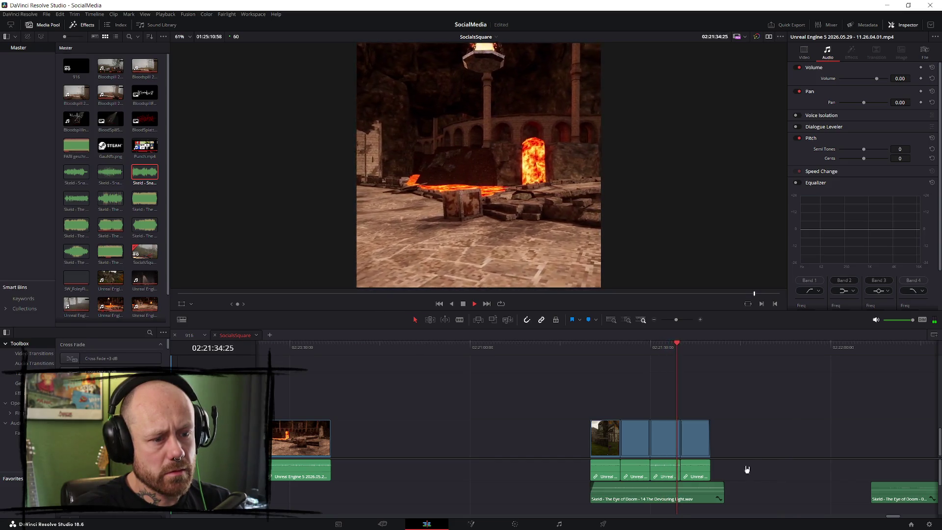
pyautogui.moveTo(723, 492); pyautogui.dragTo(710, 492)
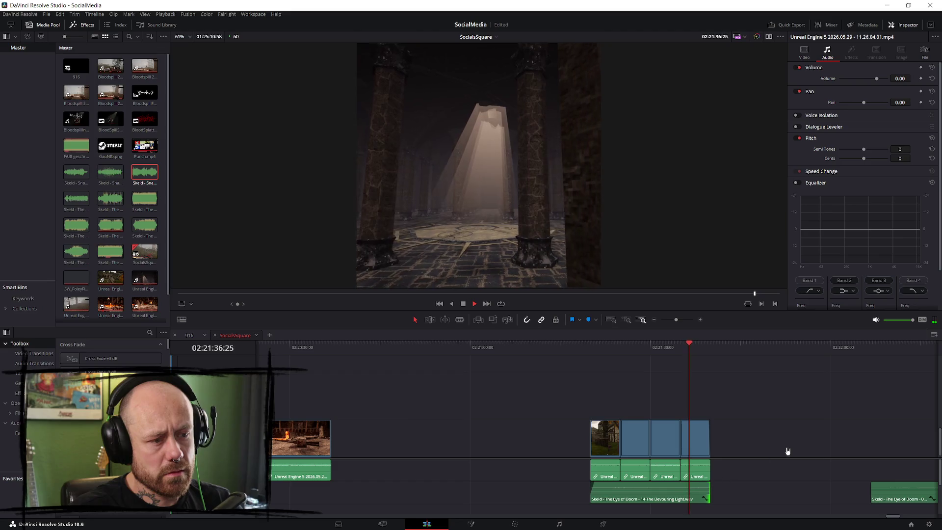
pyautogui.scroll(-1, 765, 471)
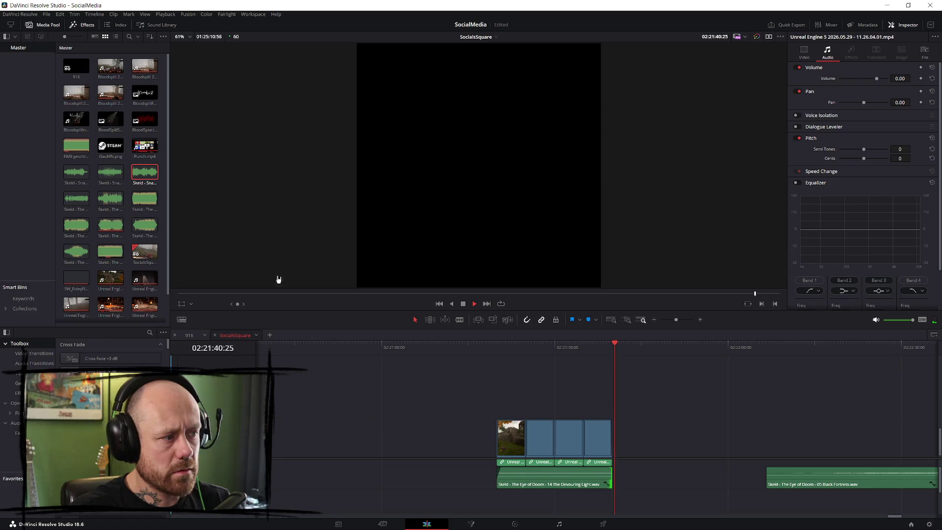
pyautogui.click(143, 201)
# Place the Skeld Dark Lands clip from the media pool onto a lower audio track
pyautogui.click(145, 278)
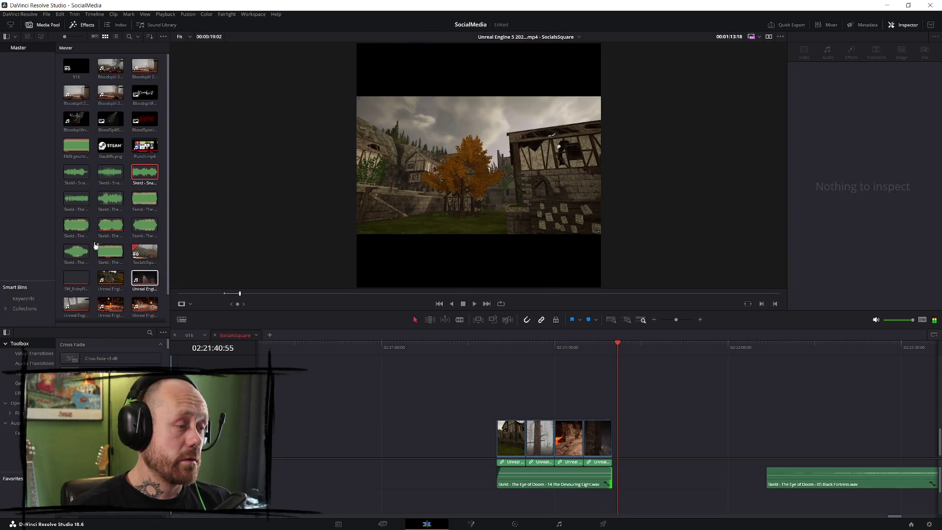
pyautogui.click(106, 172)
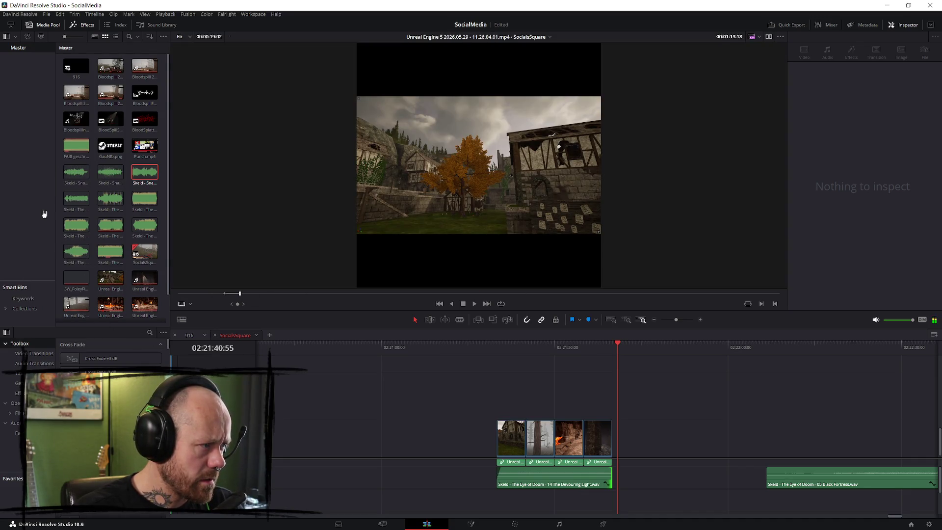
pyautogui.moveTo(80, 203)
pyautogui.mouseDown()
pyautogui.moveTo(429, 412)
pyautogui.moveTo(416, 444)
pyautogui.moveTo(448, 499)
pyautogui.moveTo(465, 506)
pyautogui.mouseUp()
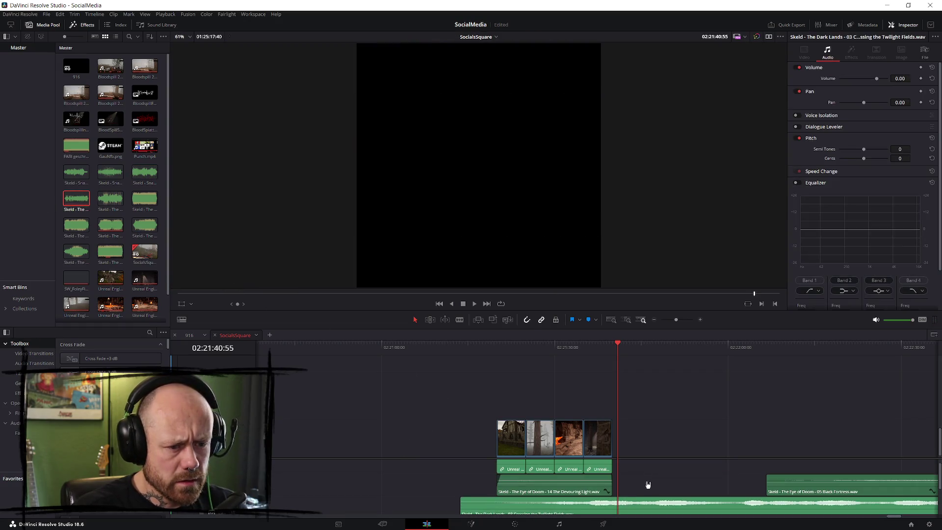
# Shift the Dark Lands clip slightly earlier and play the timeline from the clips' start
pyautogui.click(576, 491)
pyautogui.scroll(-2, 677, 508)
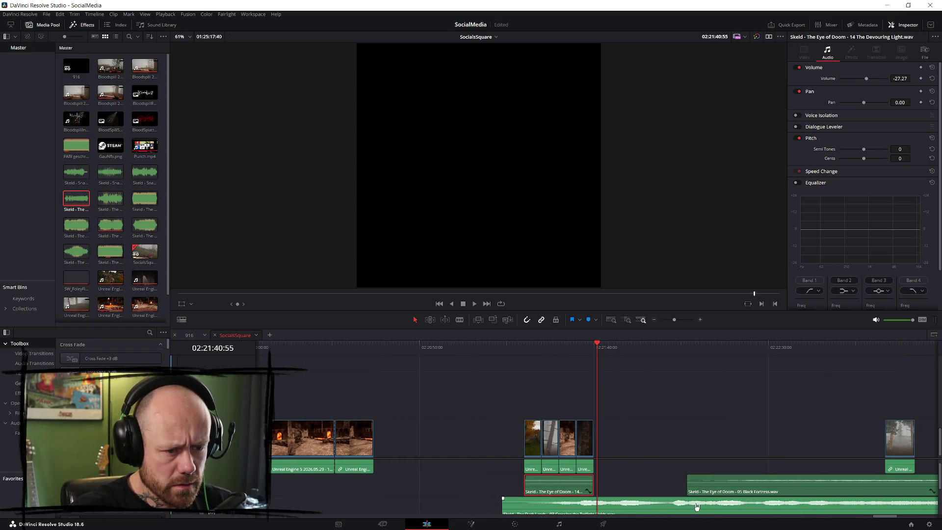
pyautogui.moveTo(536, 509); pyautogui.dragTo(514, 511)
pyautogui.click(525, 382)
pyautogui.press('space')
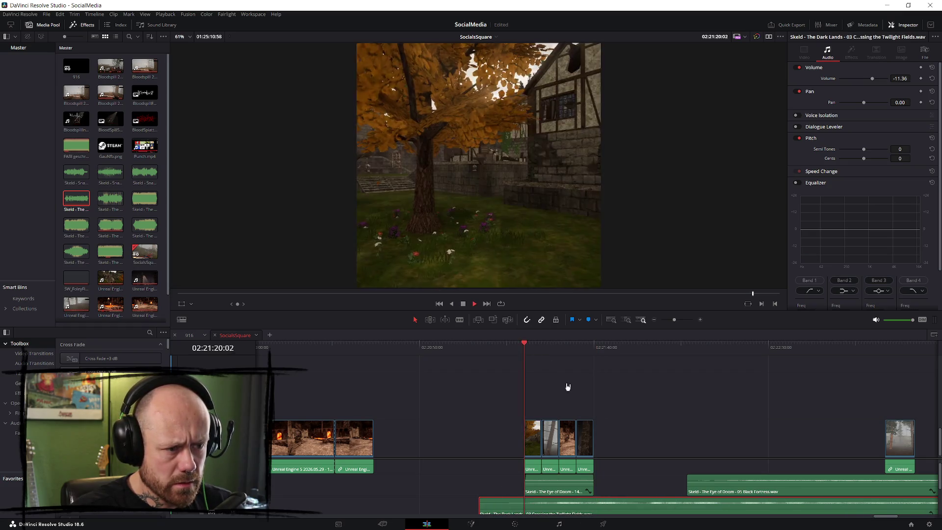